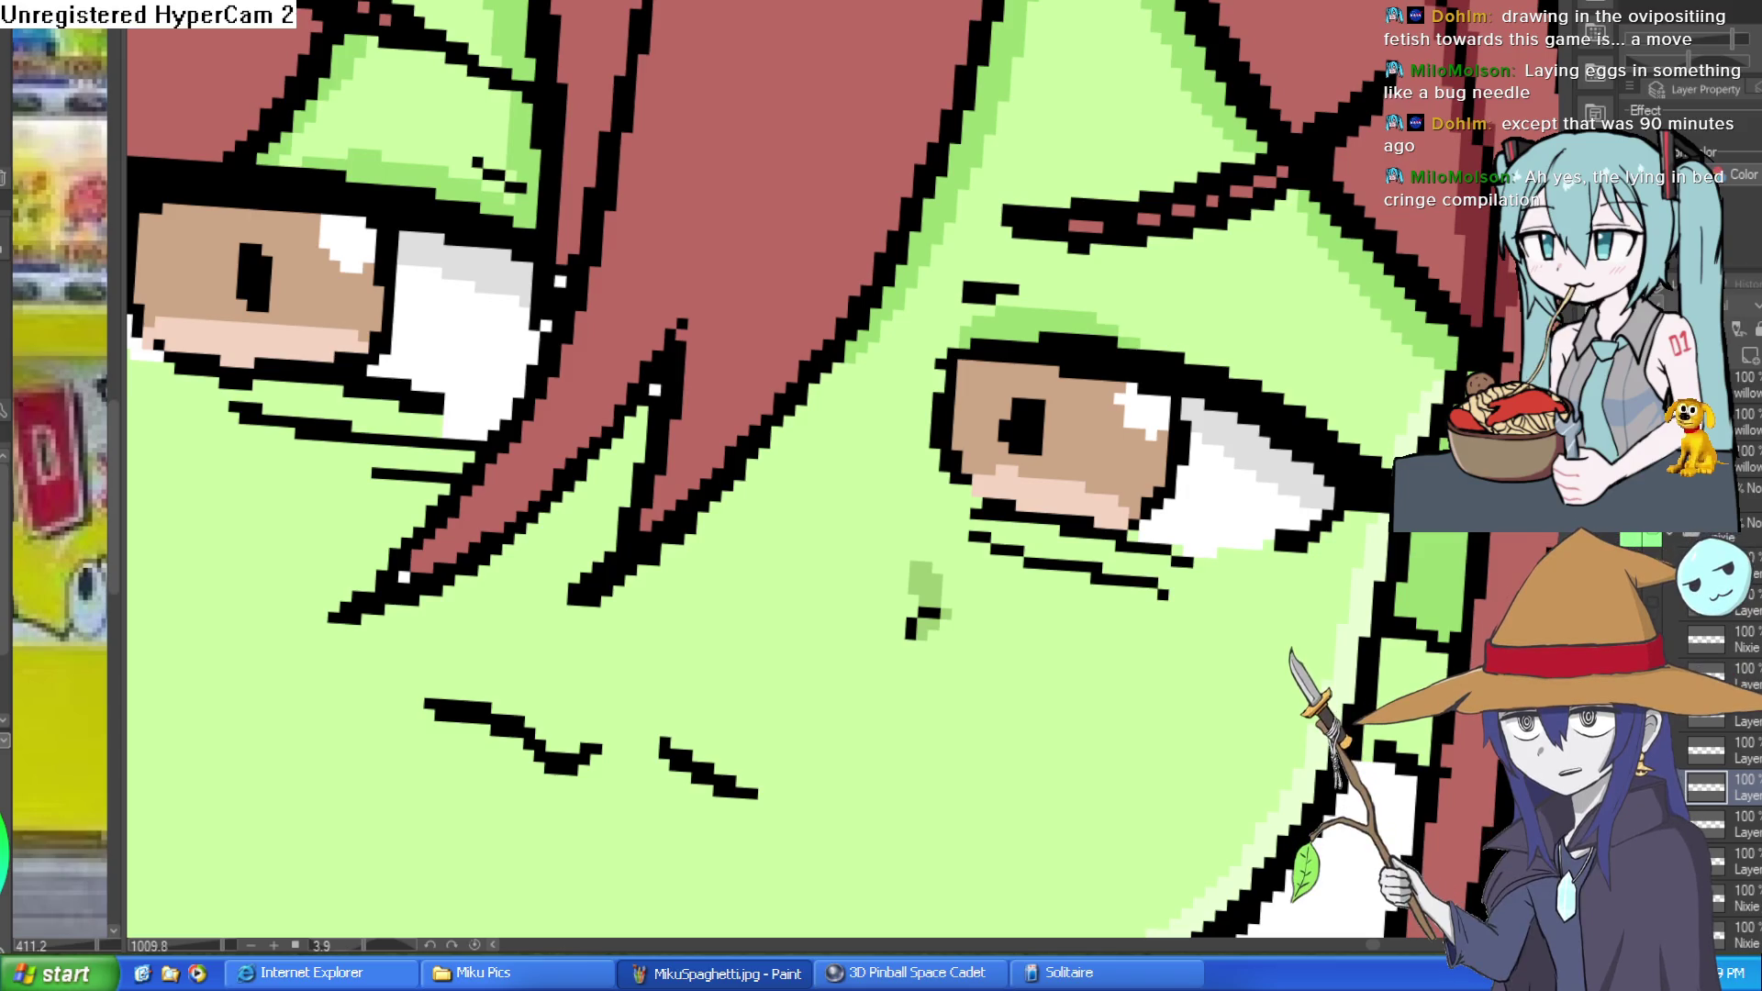
Undo the latest eye colouring strokes, then redo part of them to keep plain brown irises.
{"action": "key", "text": "ctrl+z"}
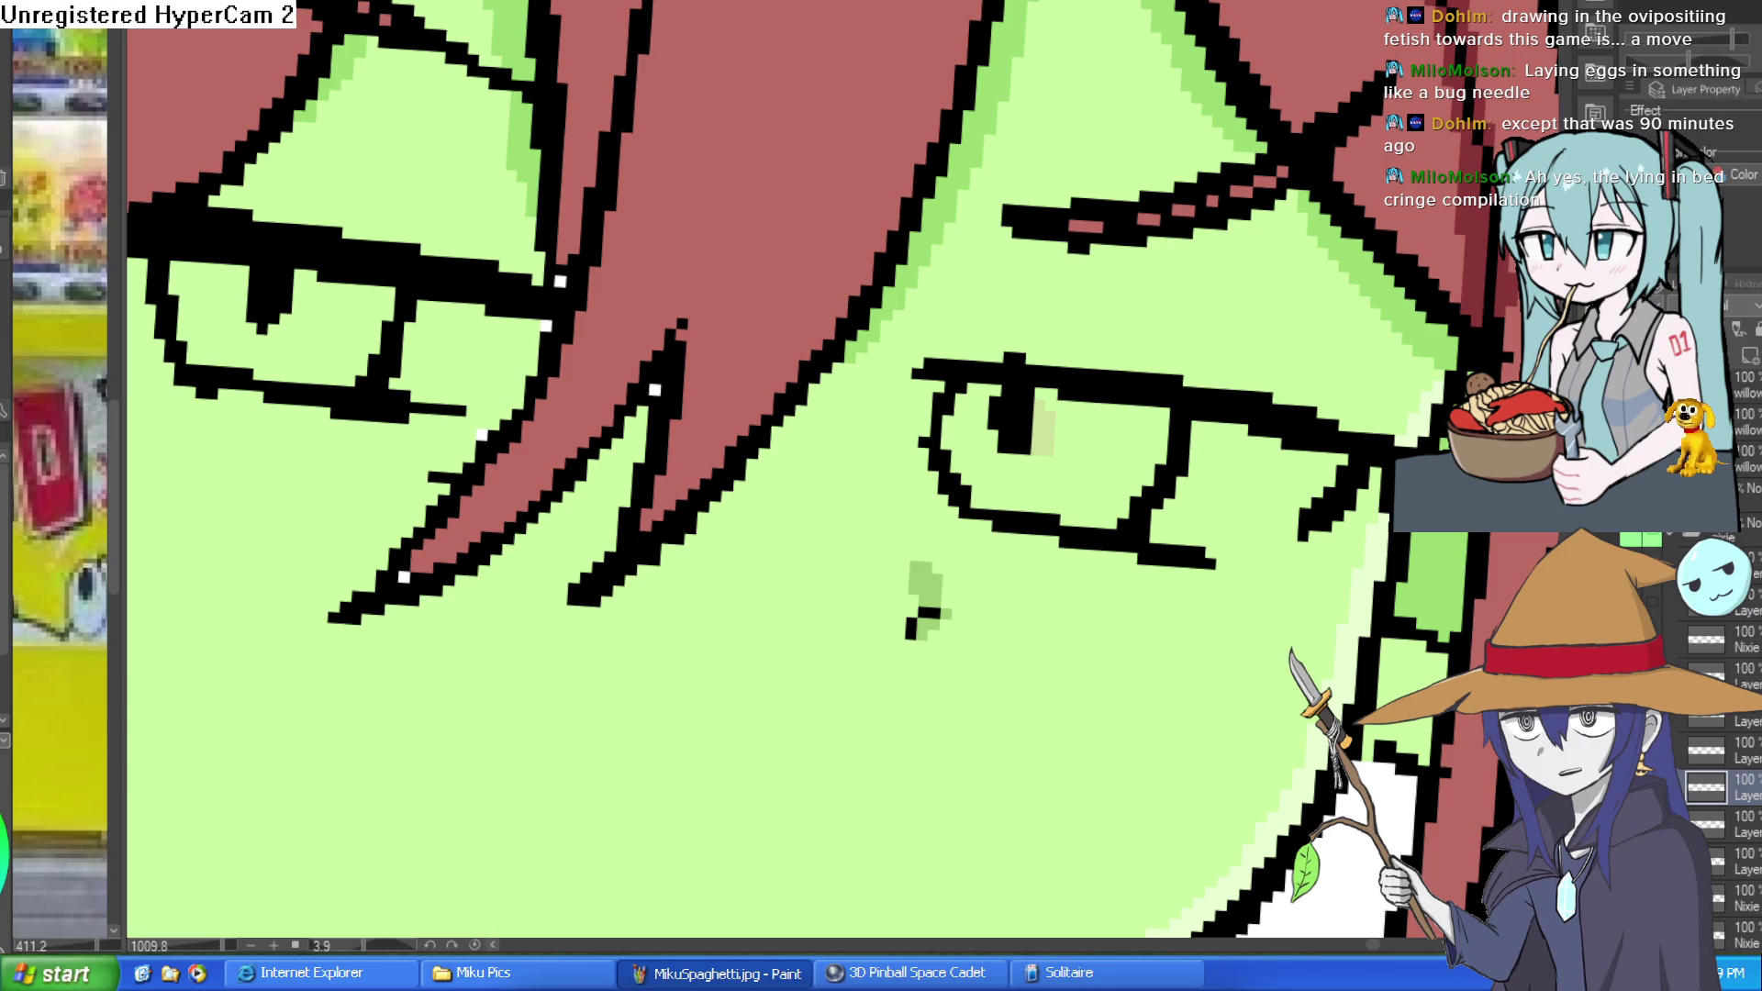
{"action": "key", "text": "ctrl+y"}
{"action": "key", "text": "ctrl+y"}
{"action": "key", "text": "ctrl+y"}
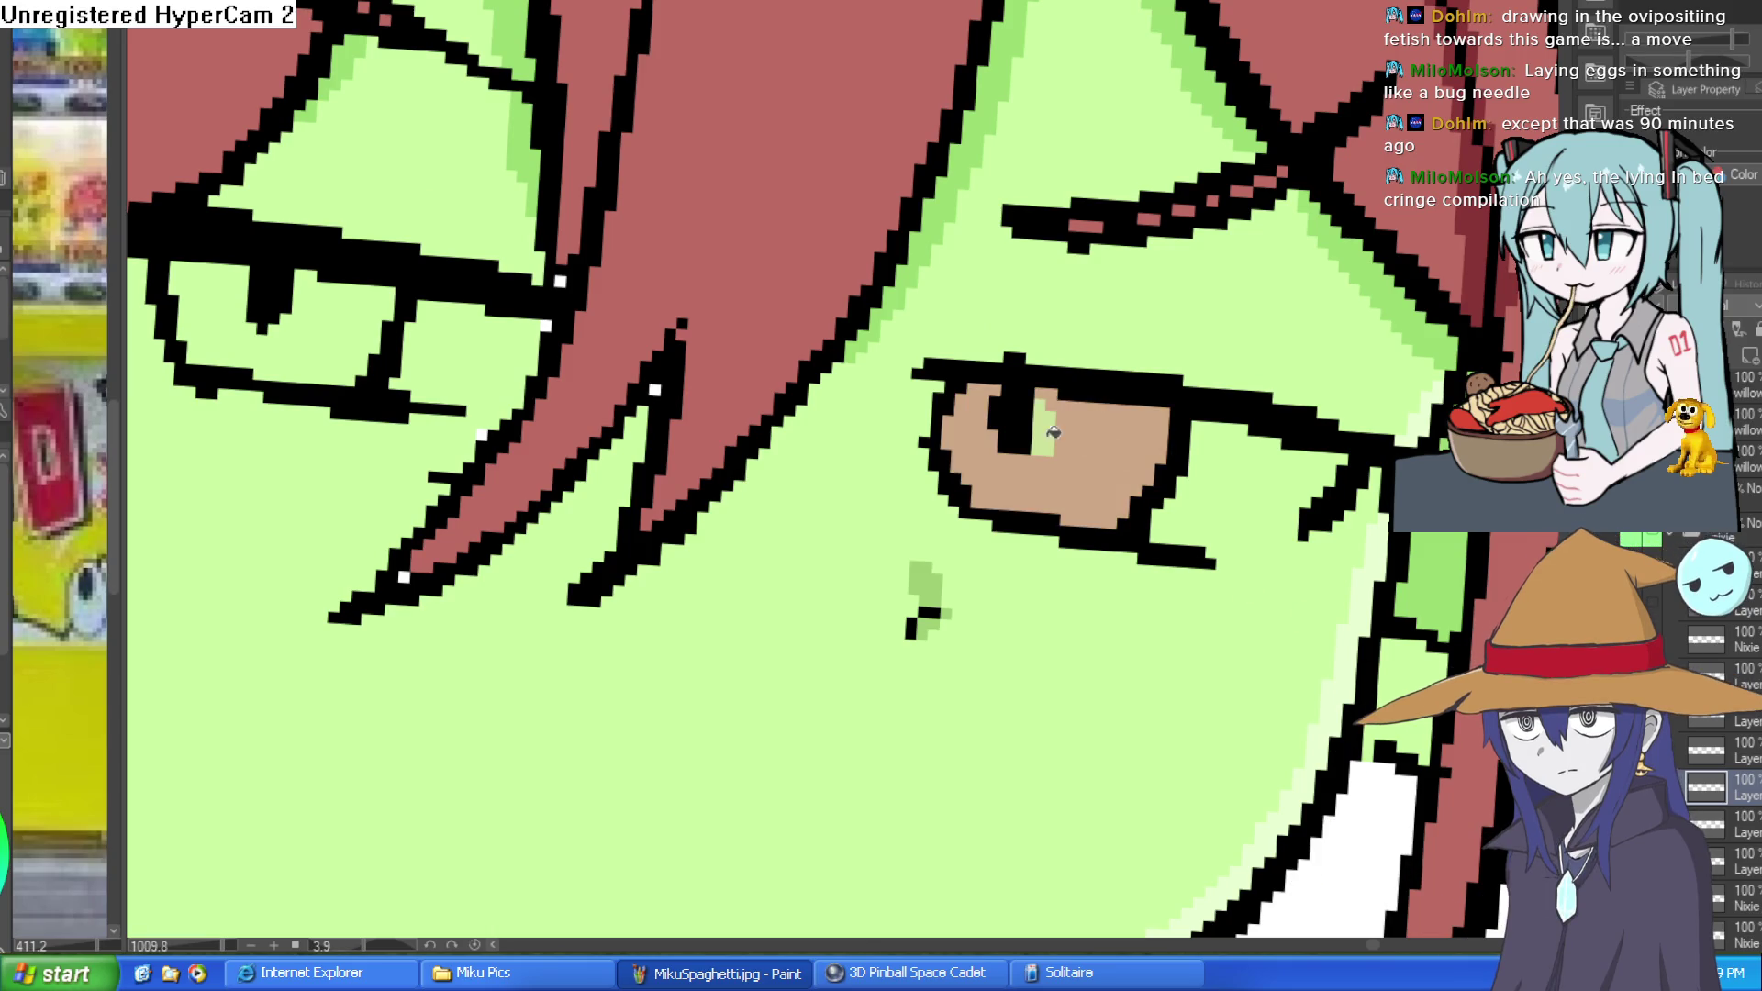
{"action": "key", "text": "ctrl+0"}
{"action": "mouse_move", "coordinate": [1038, 477]}
{"action": "left_mouse_down"}
{"action": "mouse_move", "coordinate": [1001, 615]}
{"action": "mouse_move", "coordinate": [1033, 430]}
{"action": "left_mouse_up"}
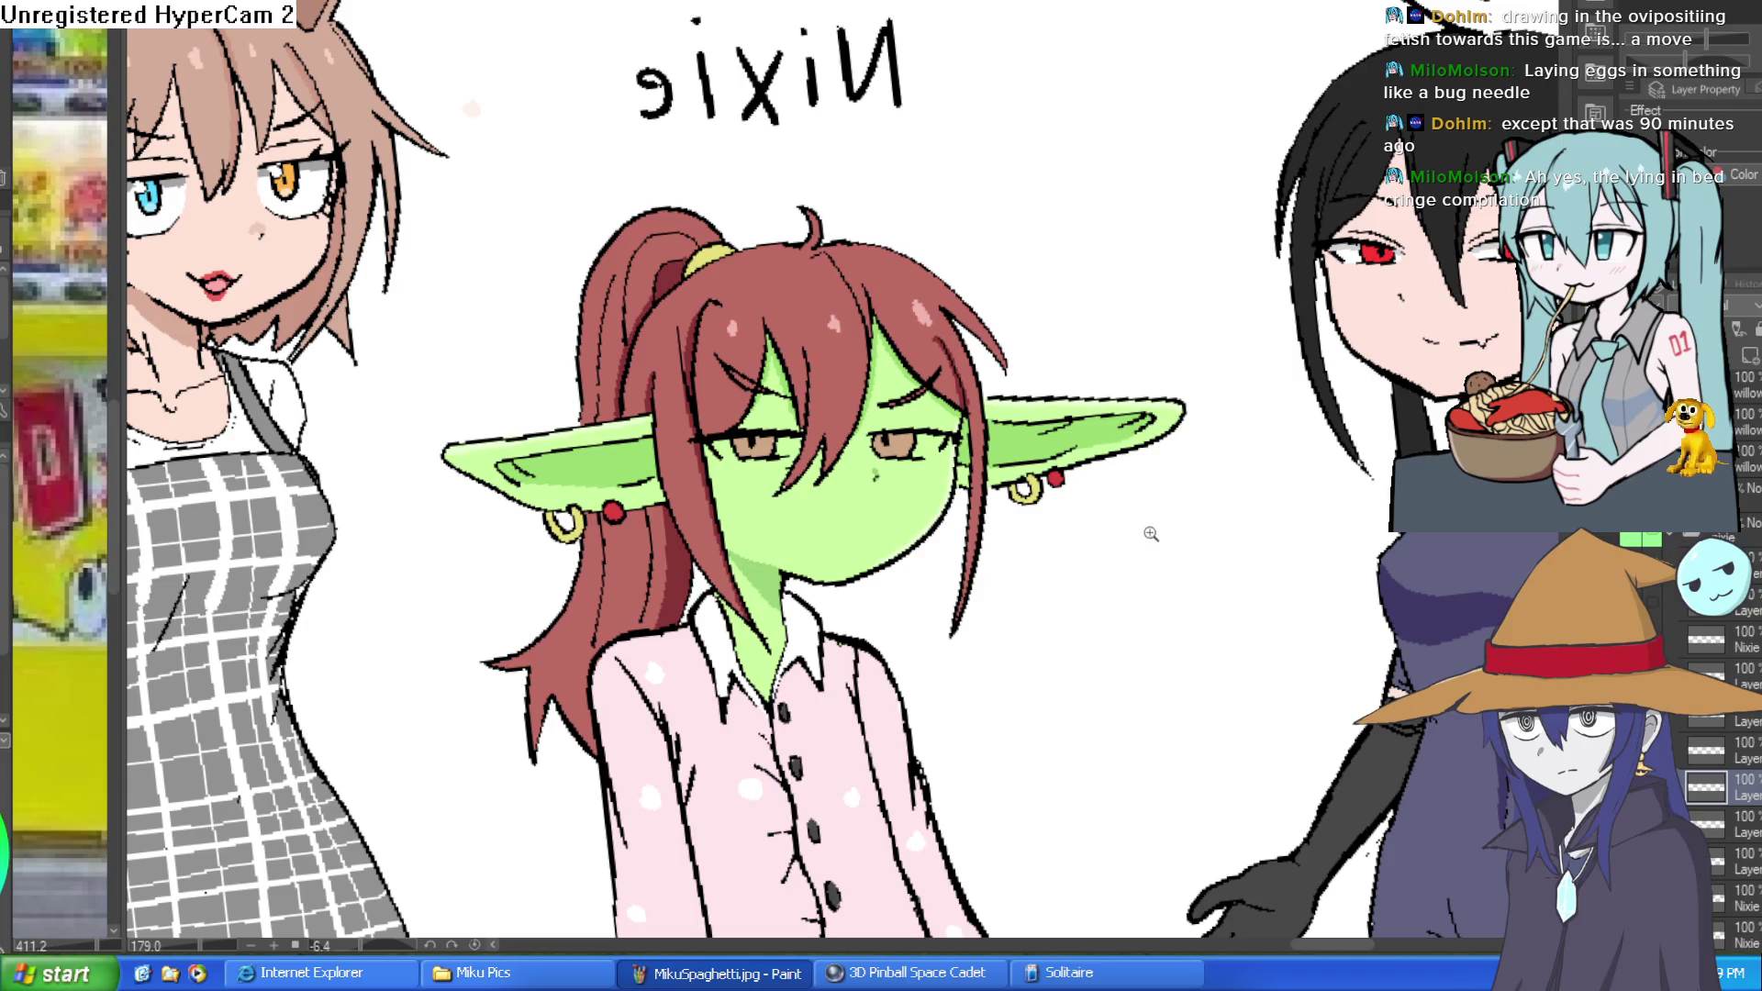
Paint over the black pupils in both eyes with the iris brown.
{"action": "mouse_move", "coordinate": [860, 470]}
{"action": "left_mouse_down"}
{"action": "mouse_move", "coordinate": [982, 454]}
{"action": "mouse_move", "coordinate": [927, 445]}
{"action": "mouse_move", "coordinate": [931, 418]}
{"action": "left_mouse_up"}
{"action": "left_click", "coordinate": [984, 446], "text": "alt"}
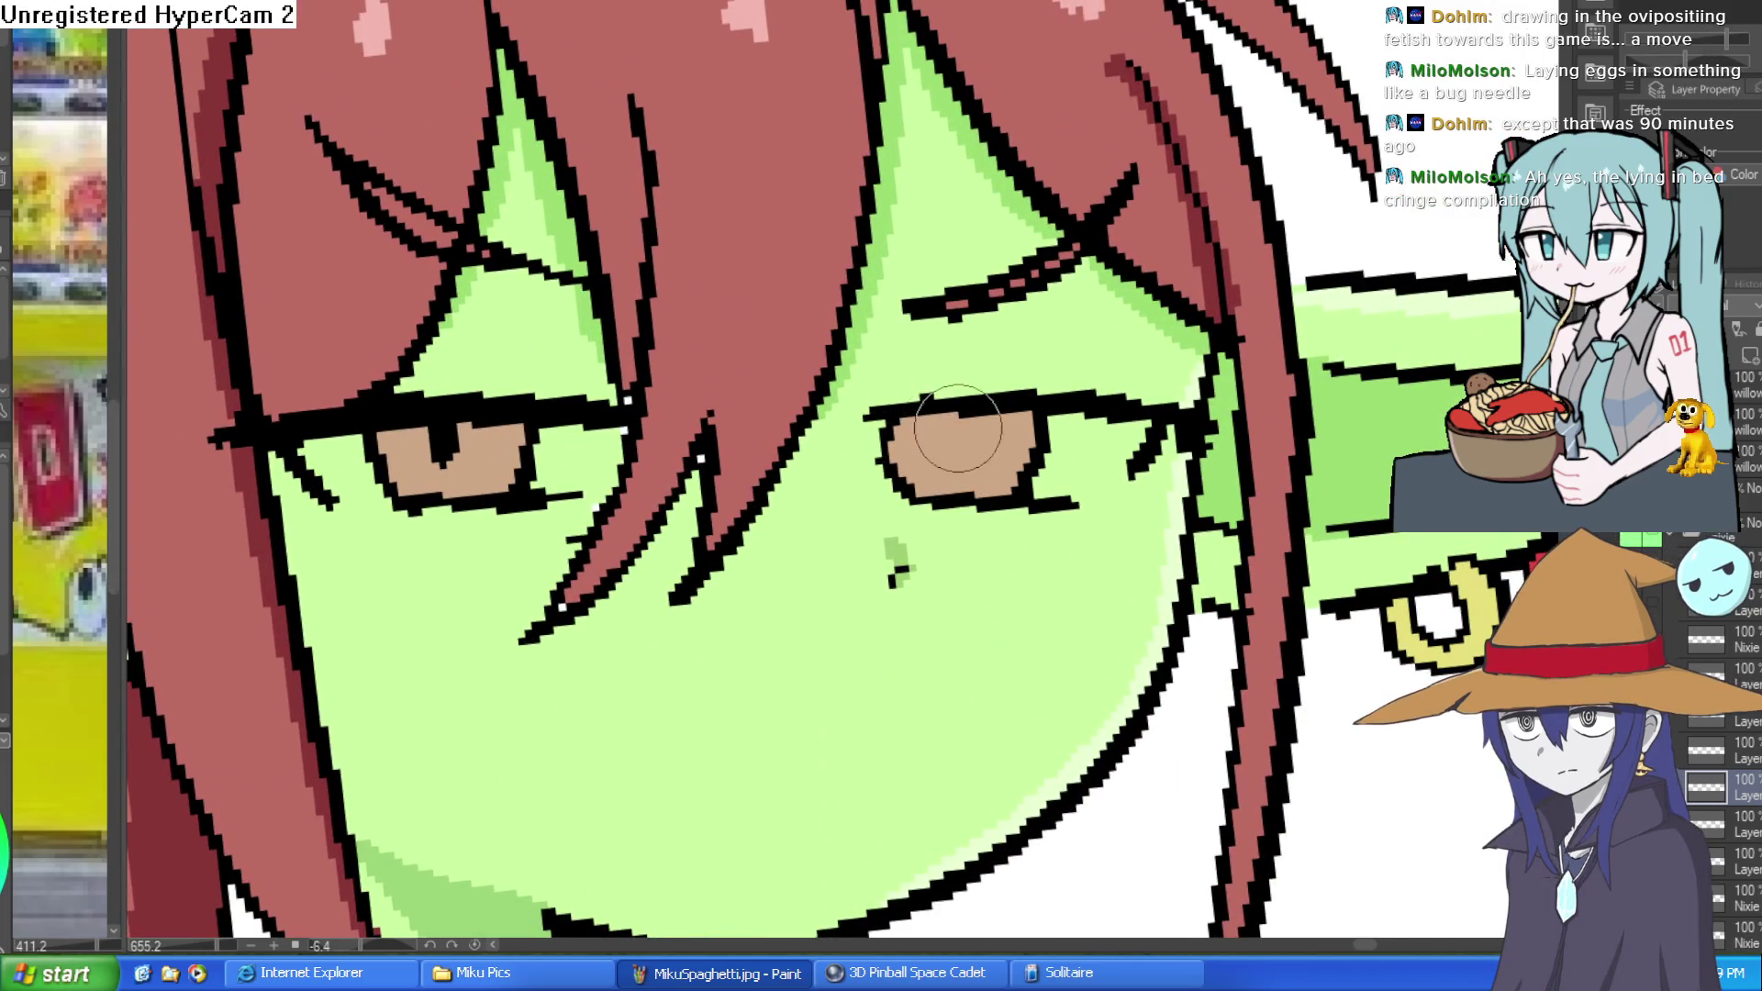
{"action": "left_click_drag", "start_coordinate": [454, 459], "coordinate": [459, 439]}
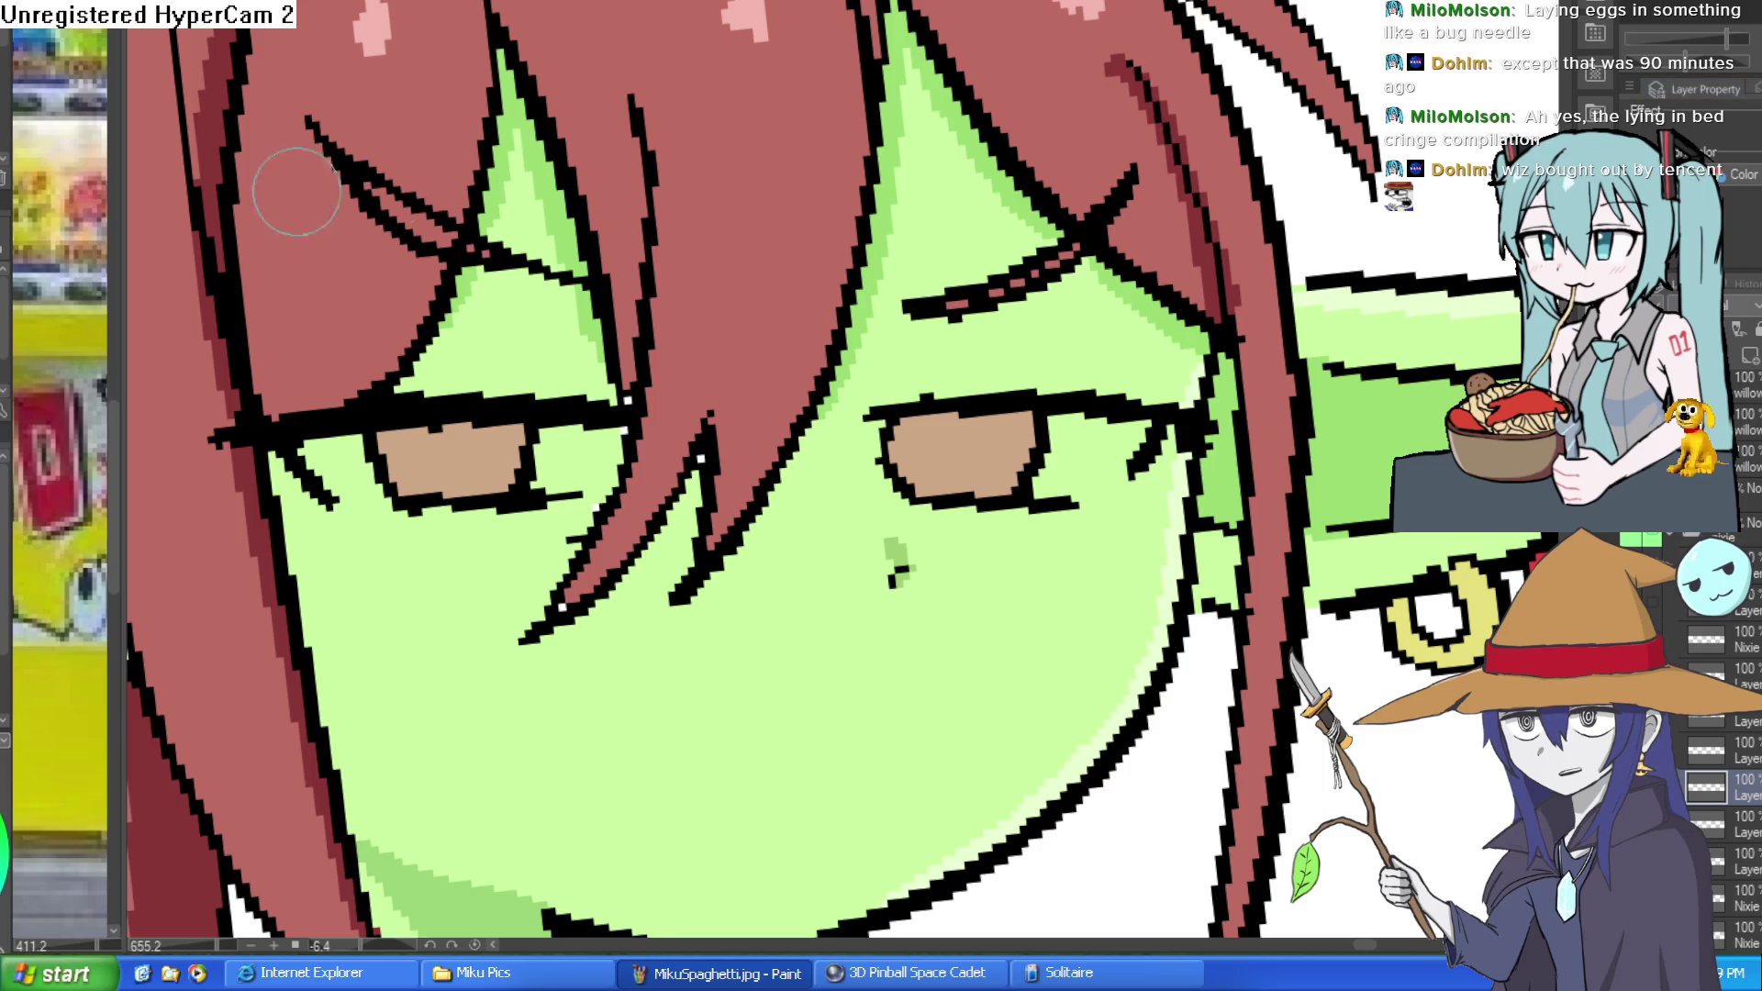
{"action": "scroll", "coordinate": [1016, 339], "scroll_direction": "up", "scroll_amount": 2}
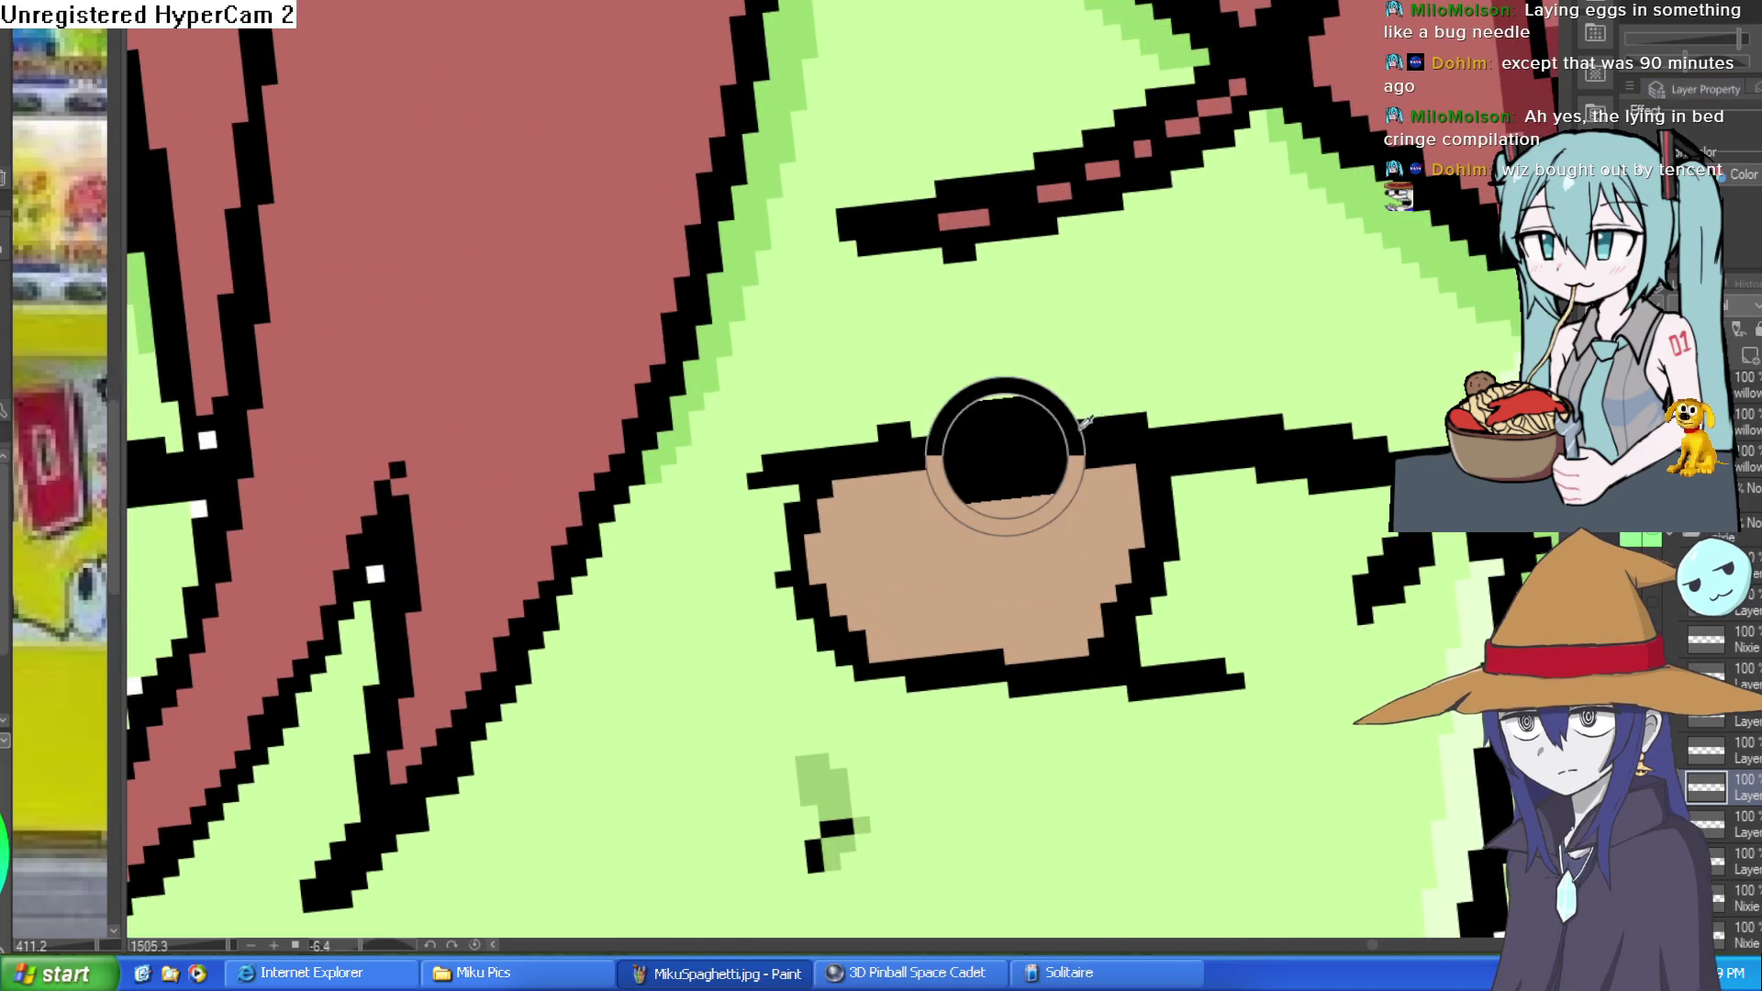
{"action": "scroll", "coordinate": [1173, 380], "scroll_direction": "down", "scroll_amount": 3}
{"action": "left_click_drag", "start_coordinate": [1173, 380], "coordinate": [1056, 317]}
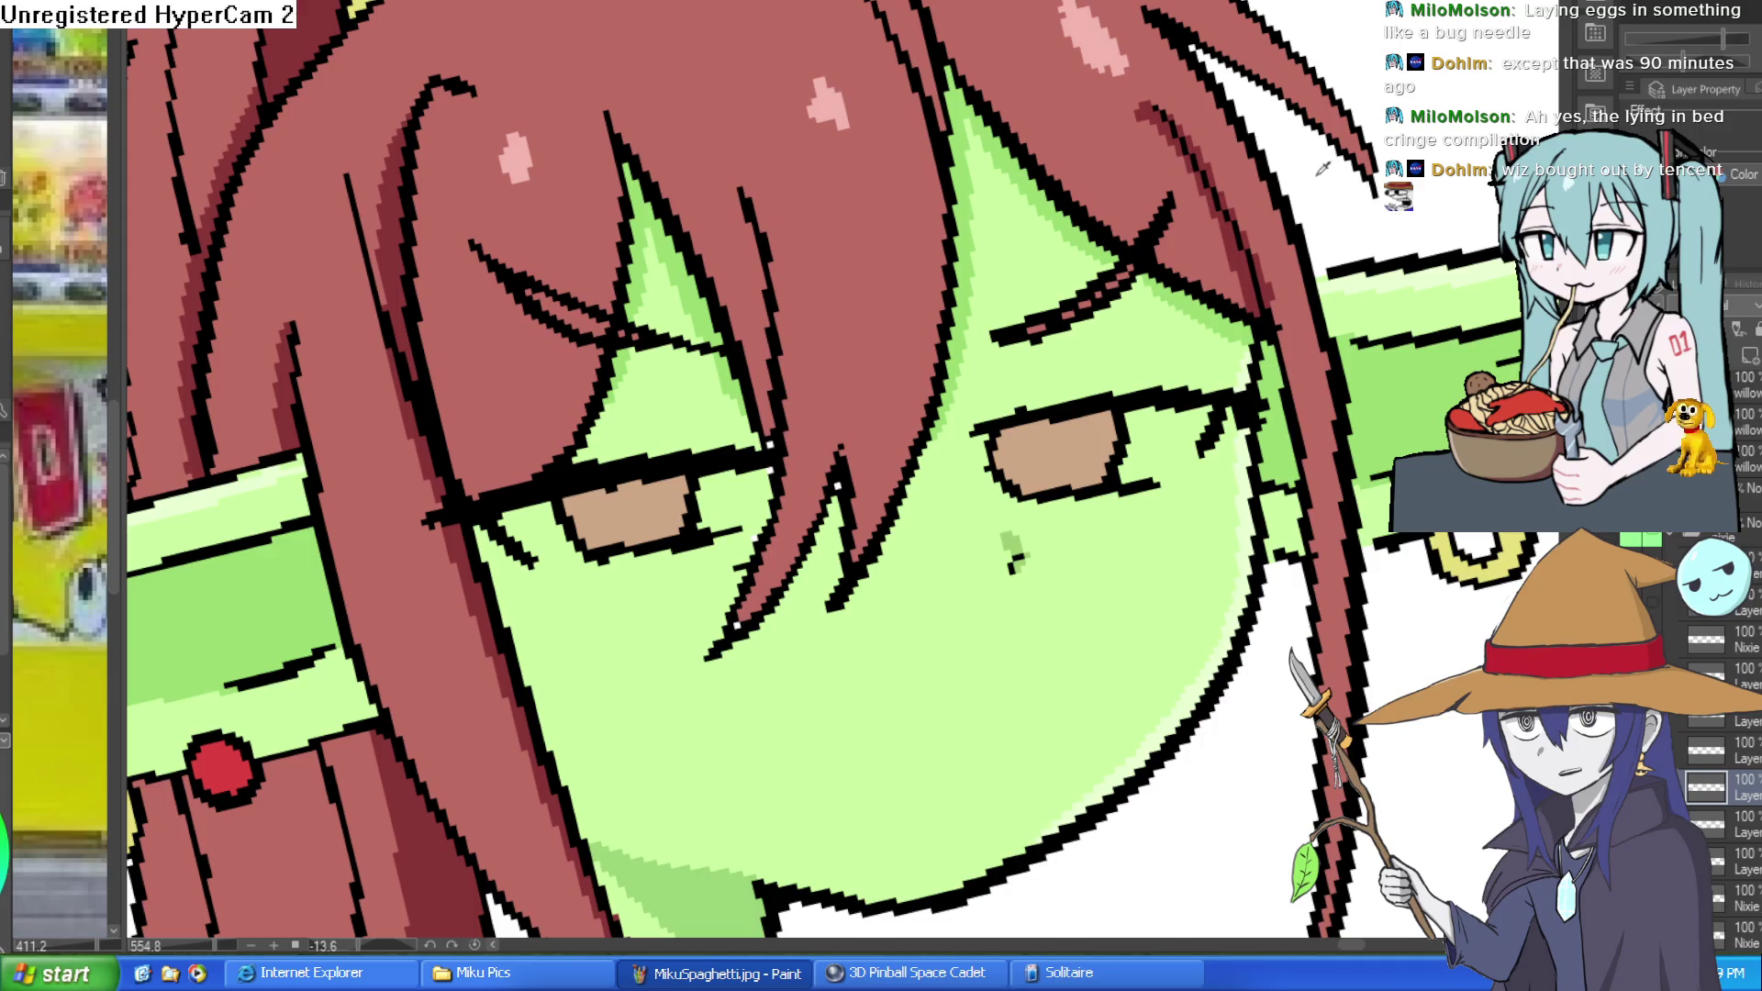
{"action": "left_click_drag", "start_coordinate": [1308, 186], "coordinate": [1240, 83]}
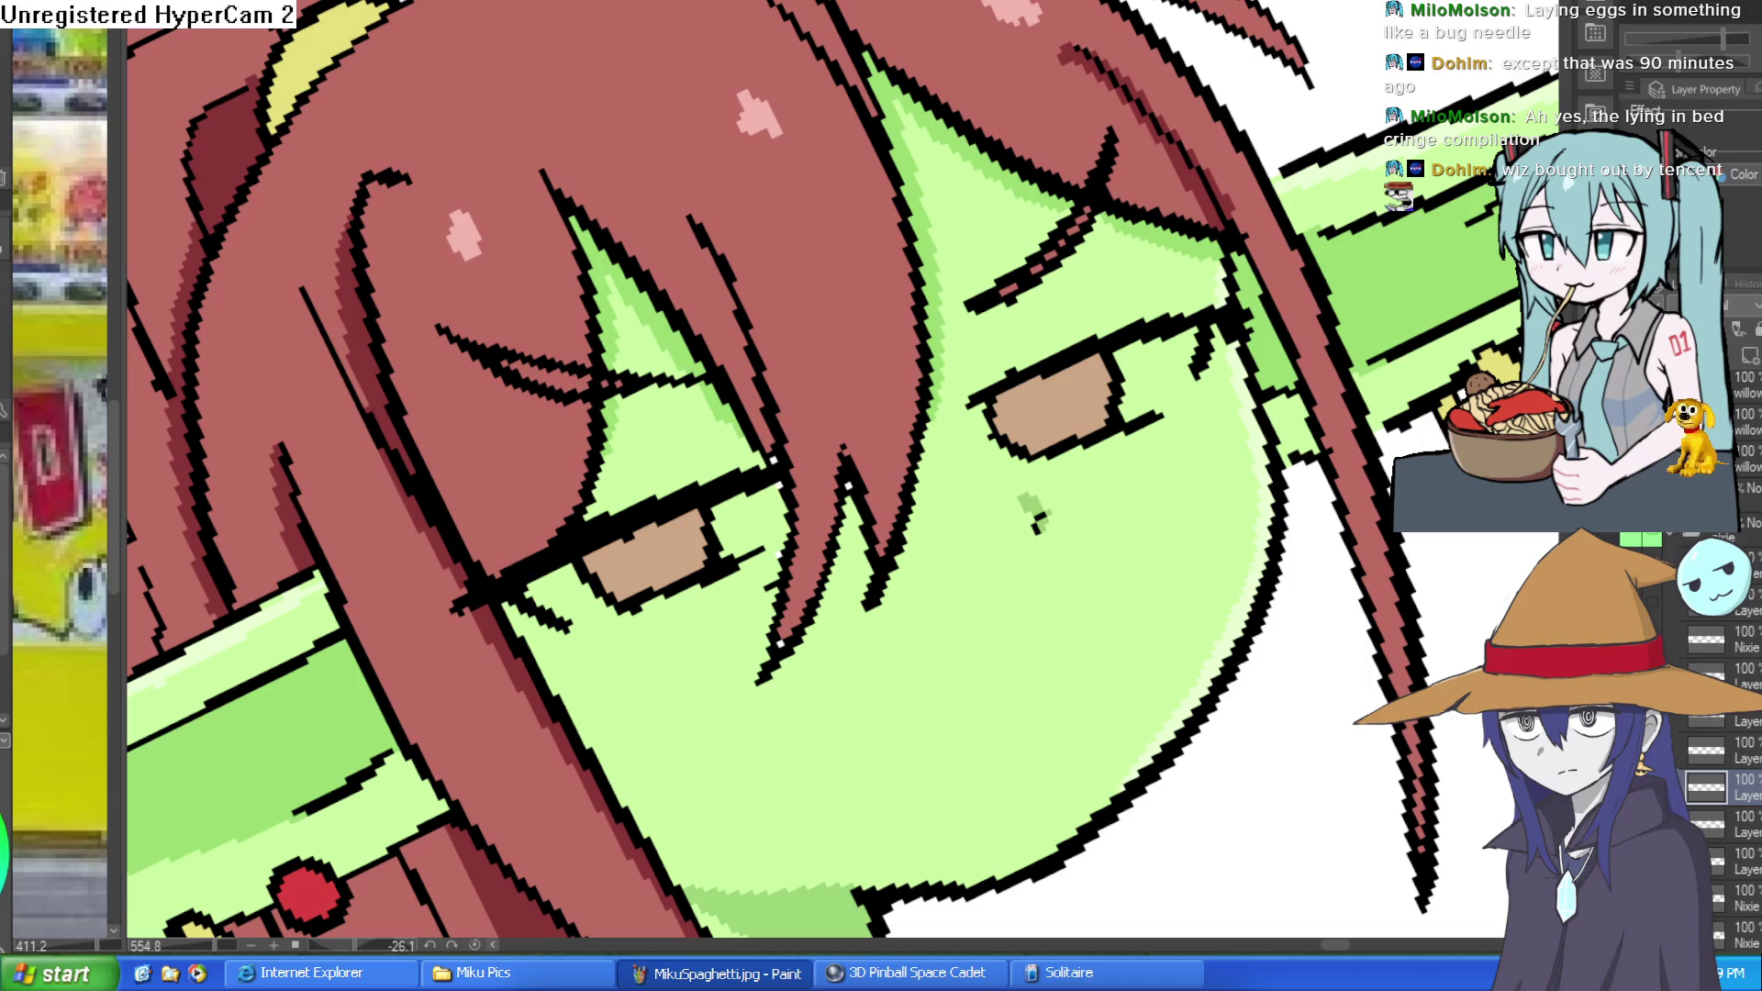
{"action": "left_click_drag", "start_coordinate": [1037, 275], "coordinate": [964, 374]}
{"action": "mouse_move", "coordinate": [1031, 295]}
{"action": "left_mouse_down"}
{"action": "mouse_move", "coordinate": [964, 221]}
{"action": "mouse_move", "coordinate": [857, 389]}
{"action": "mouse_move", "coordinate": [817, 363]}
{"action": "mouse_move", "coordinate": [769, 384]}
{"action": "left_mouse_up"}
{"action": "scroll", "coordinate": [865, 432], "scroll_direction": "down", "scroll_amount": 2}
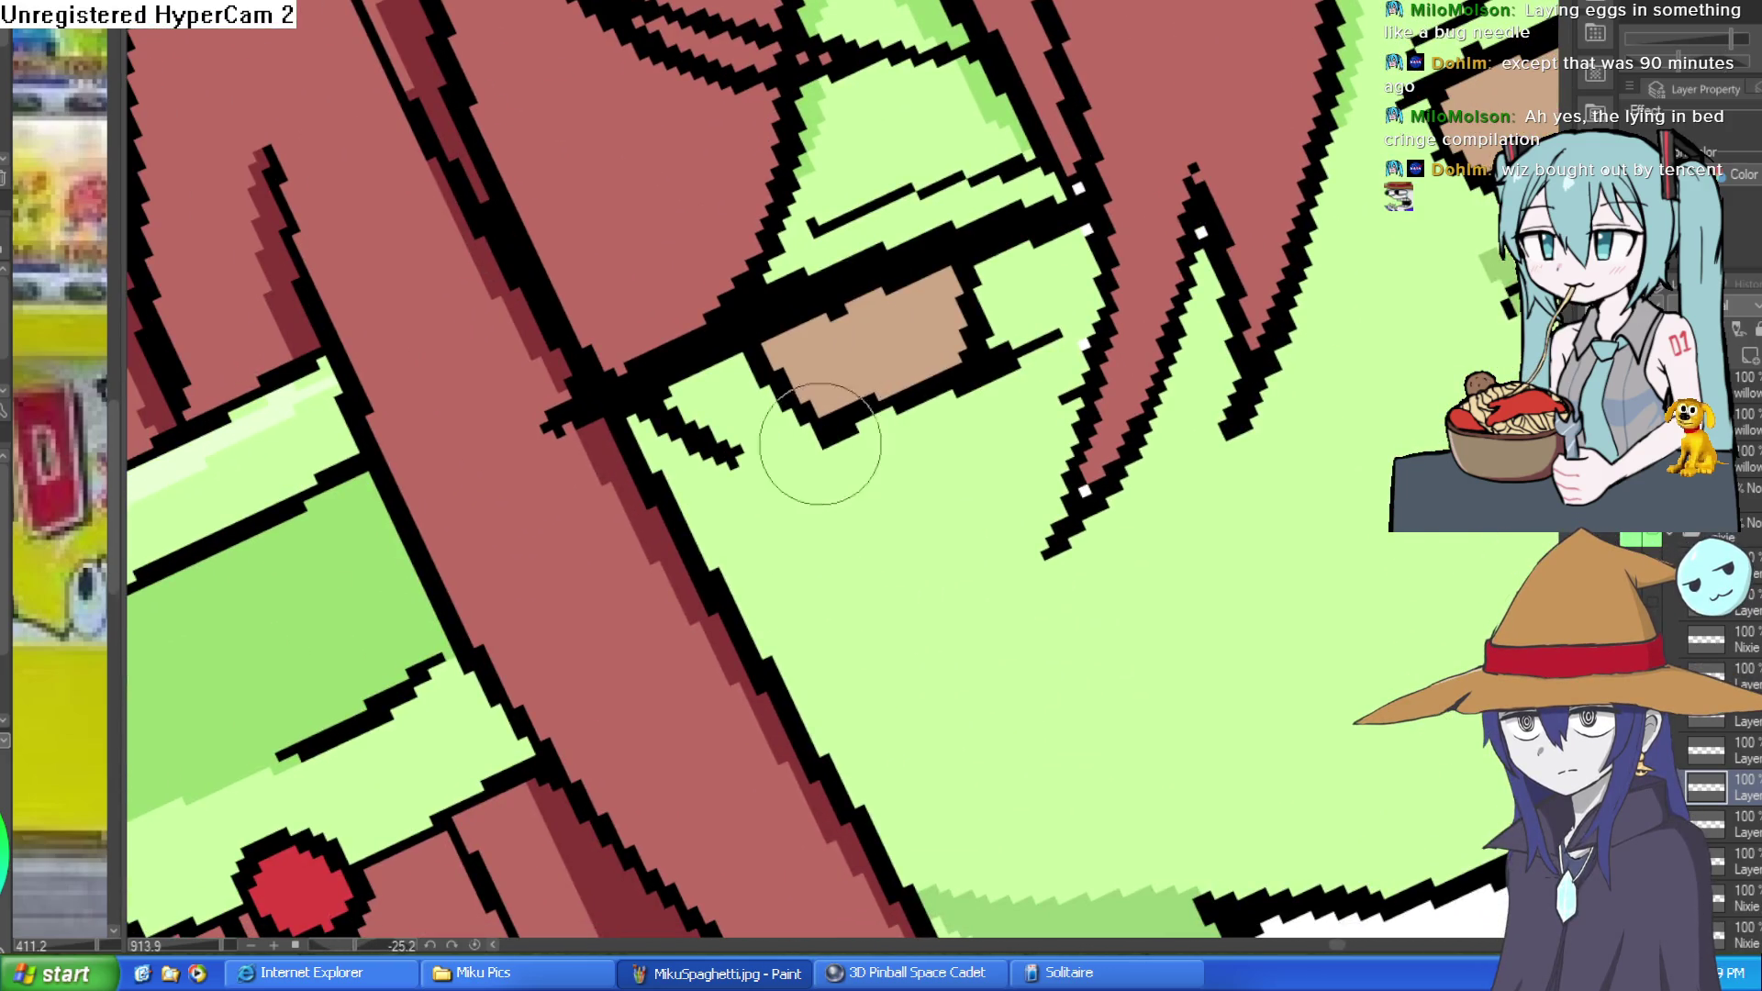
{"action": "scroll", "coordinate": [1226, 411], "scroll_direction": "down", "scroll_amount": 1}
{"action": "left_click_drag", "start_coordinate": [1226, 411], "coordinate": [643, 514]}
{"action": "scroll", "coordinate": [596, 537], "scroll_direction": "up", "scroll_amount": 2}
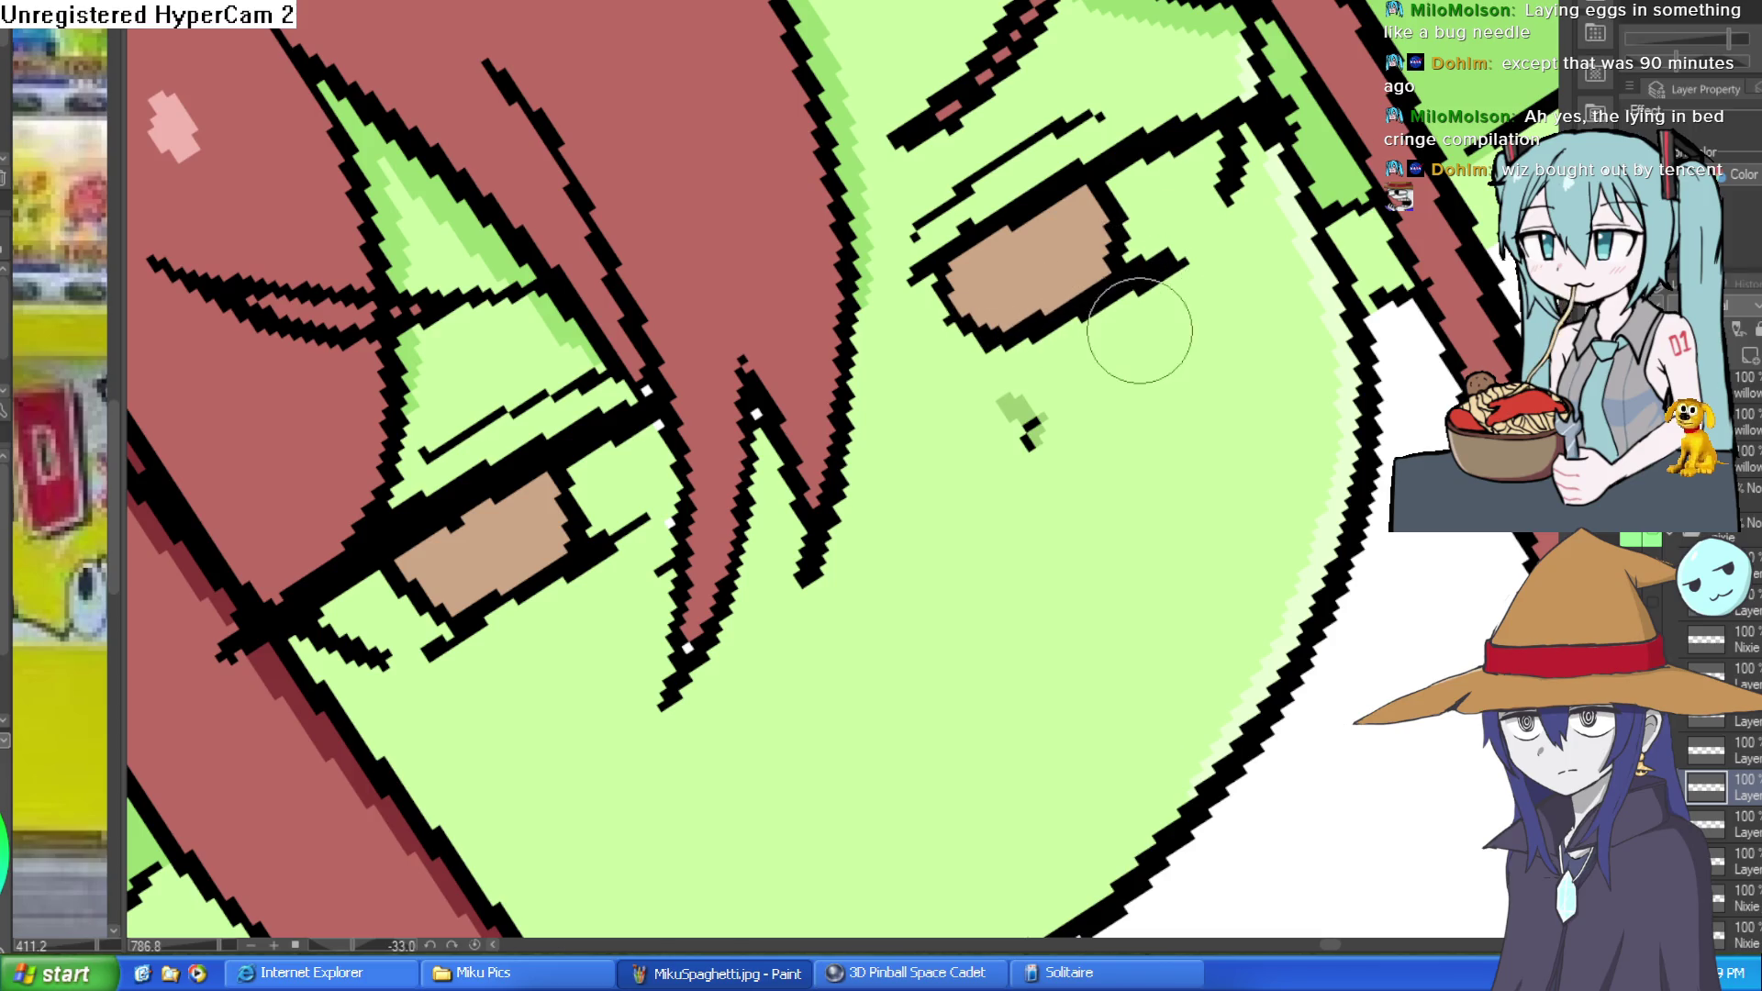
{"action": "mouse_move", "coordinate": [1169, 248]}
{"action": "left_mouse_down"}
{"action": "mouse_move", "coordinate": [1216, 606]}
{"action": "mouse_move", "coordinate": [1193, 478]}
{"action": "mouse_move", "coordinate": [1432, 413]}
{"action": "left_mouse_up"}
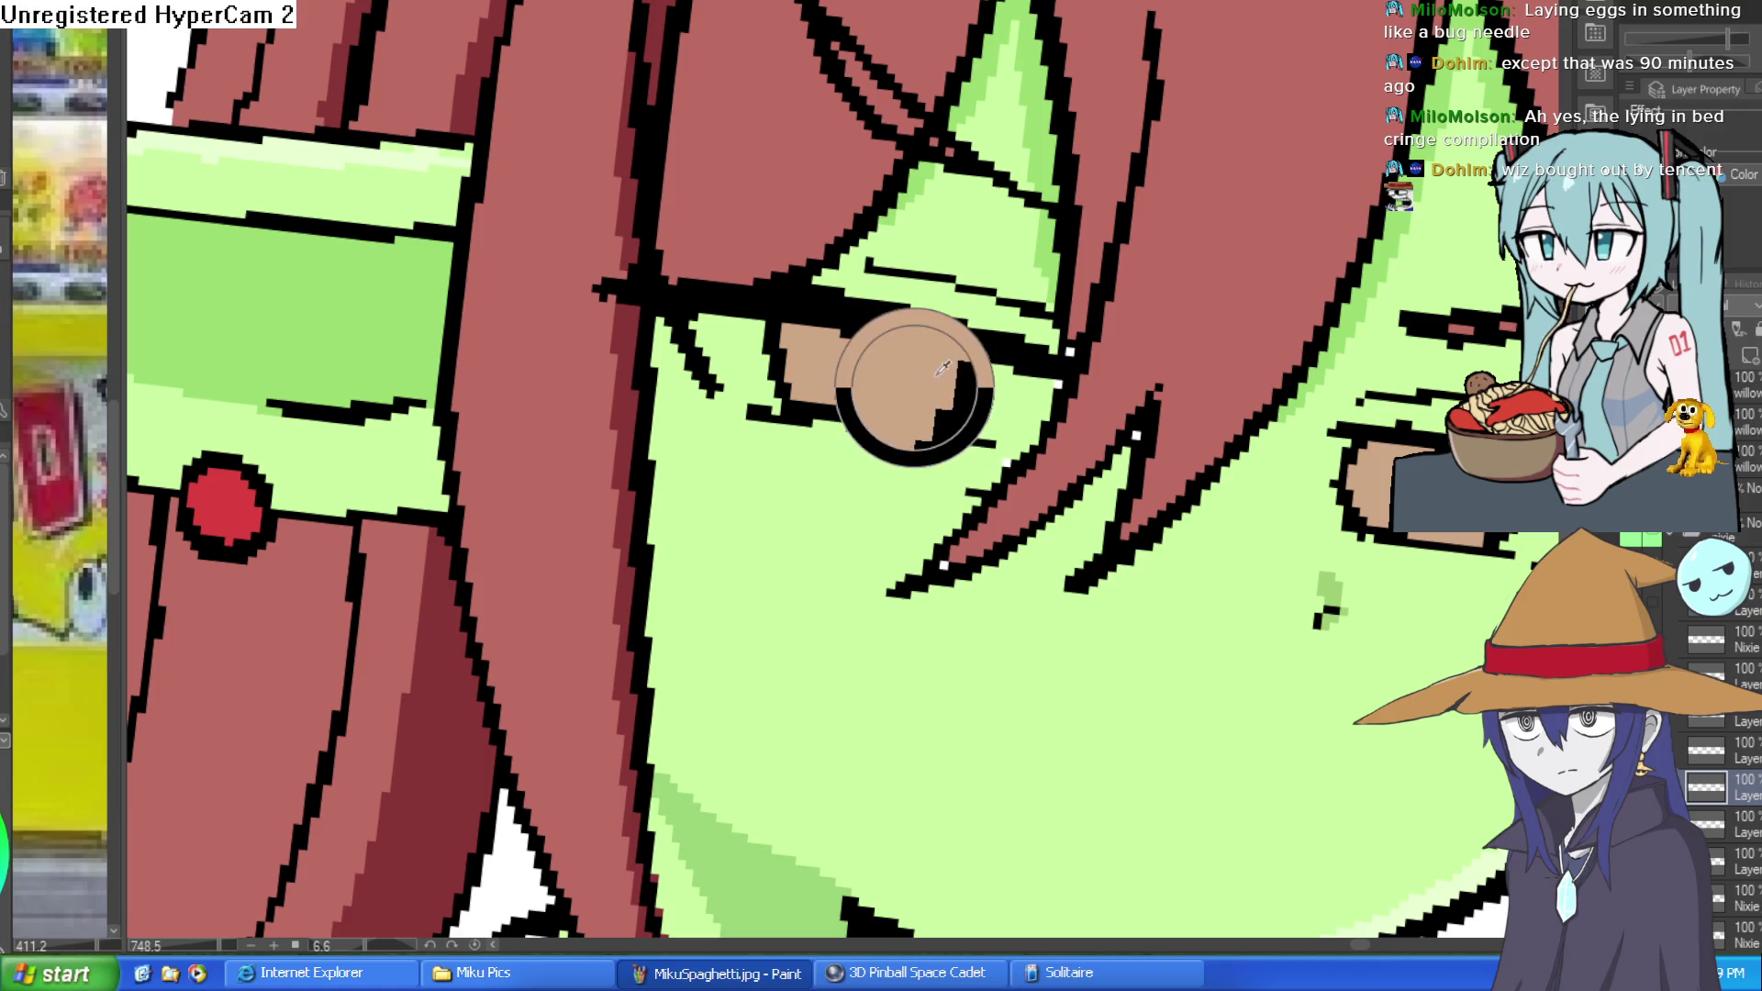
{"action": "left_click_drag", "start_coordinate": [959, 376], "coordinate": [933, 410]}
{"action": "key", "text": "ctrl+z"}
{"action": "key", "text": "ctrl+z"}
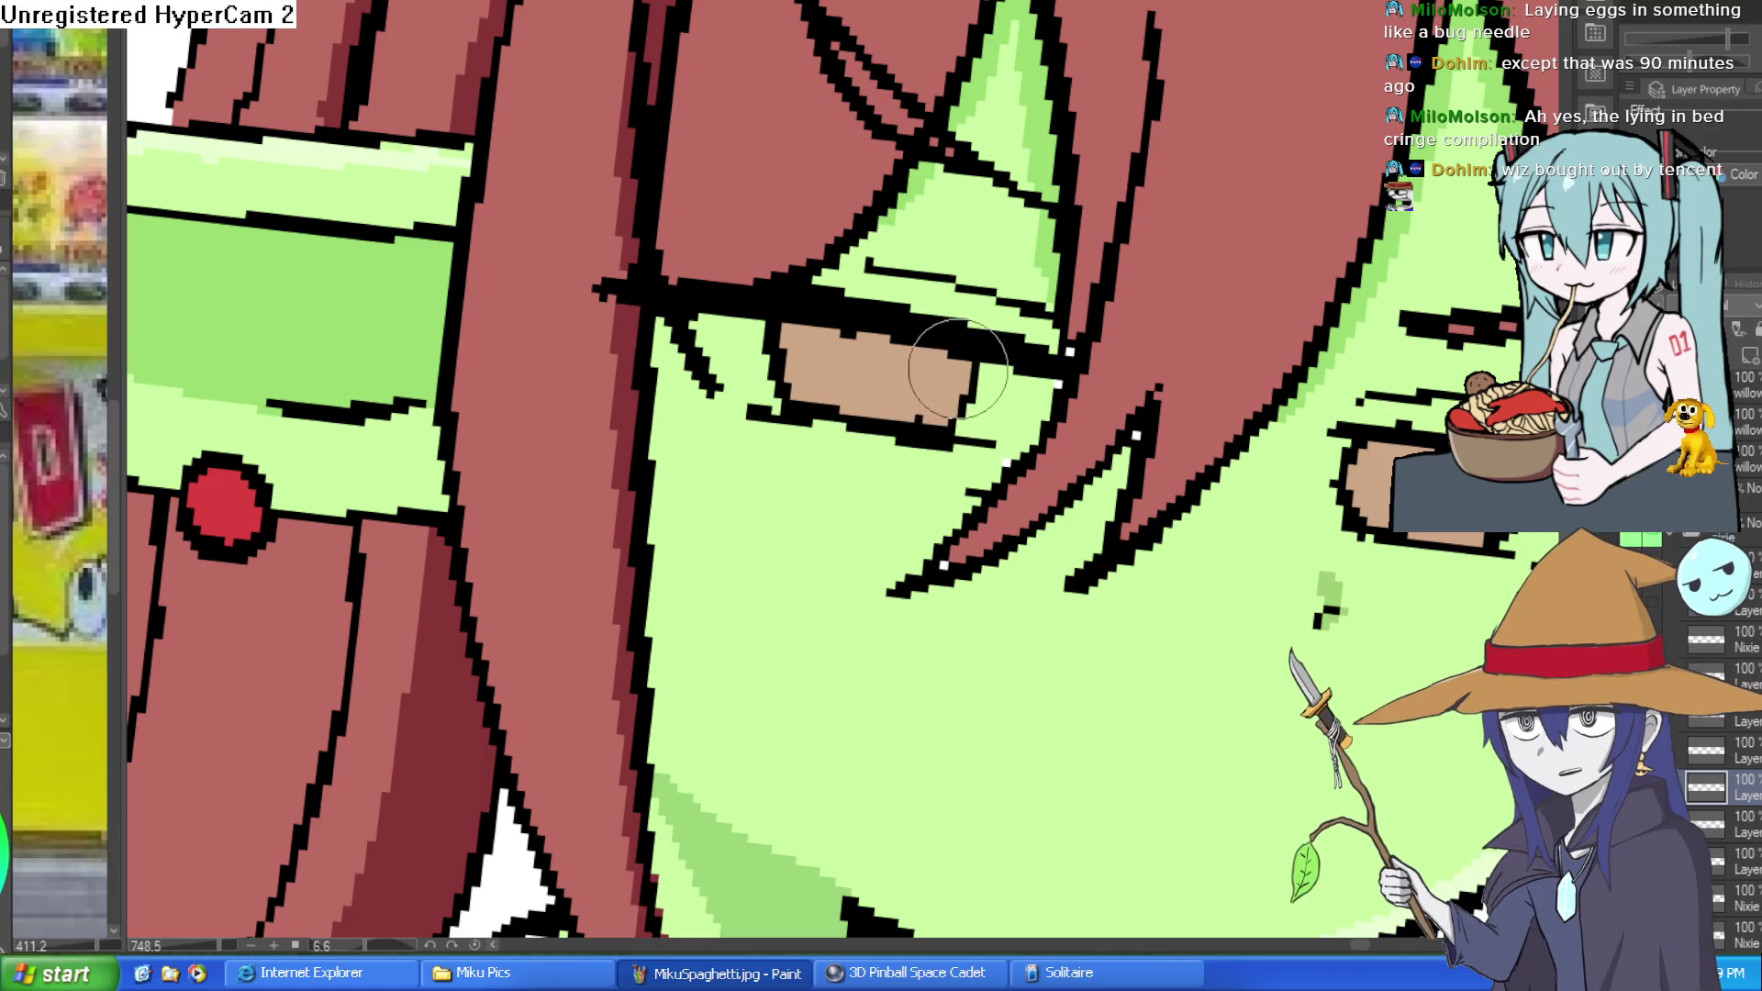
{"action": "scroll", "coordinate": [1071, 400], "scroll_direction": "down", "scroll_amount": 10}
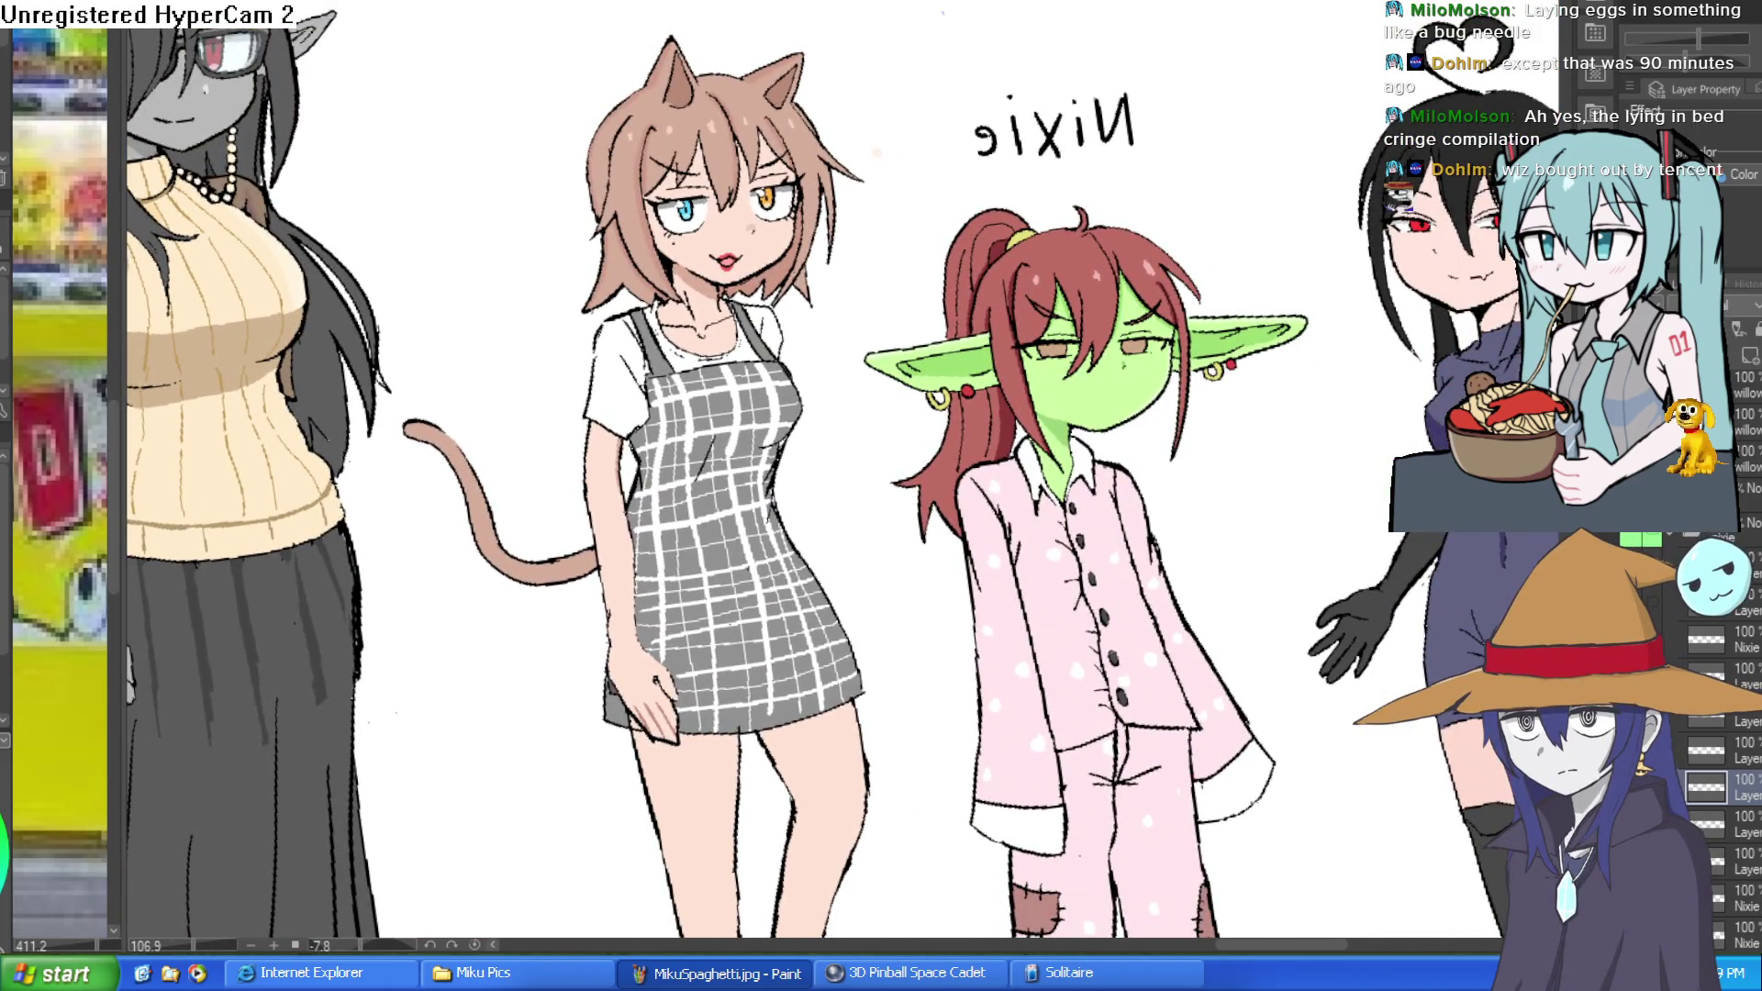
Draw dark strokes under the mouth lines to form a small pouting mouth.
{"action": "scroll", "coordinate": [1175, 358], "scroll_direction": "up", "scroll_amount": 10}
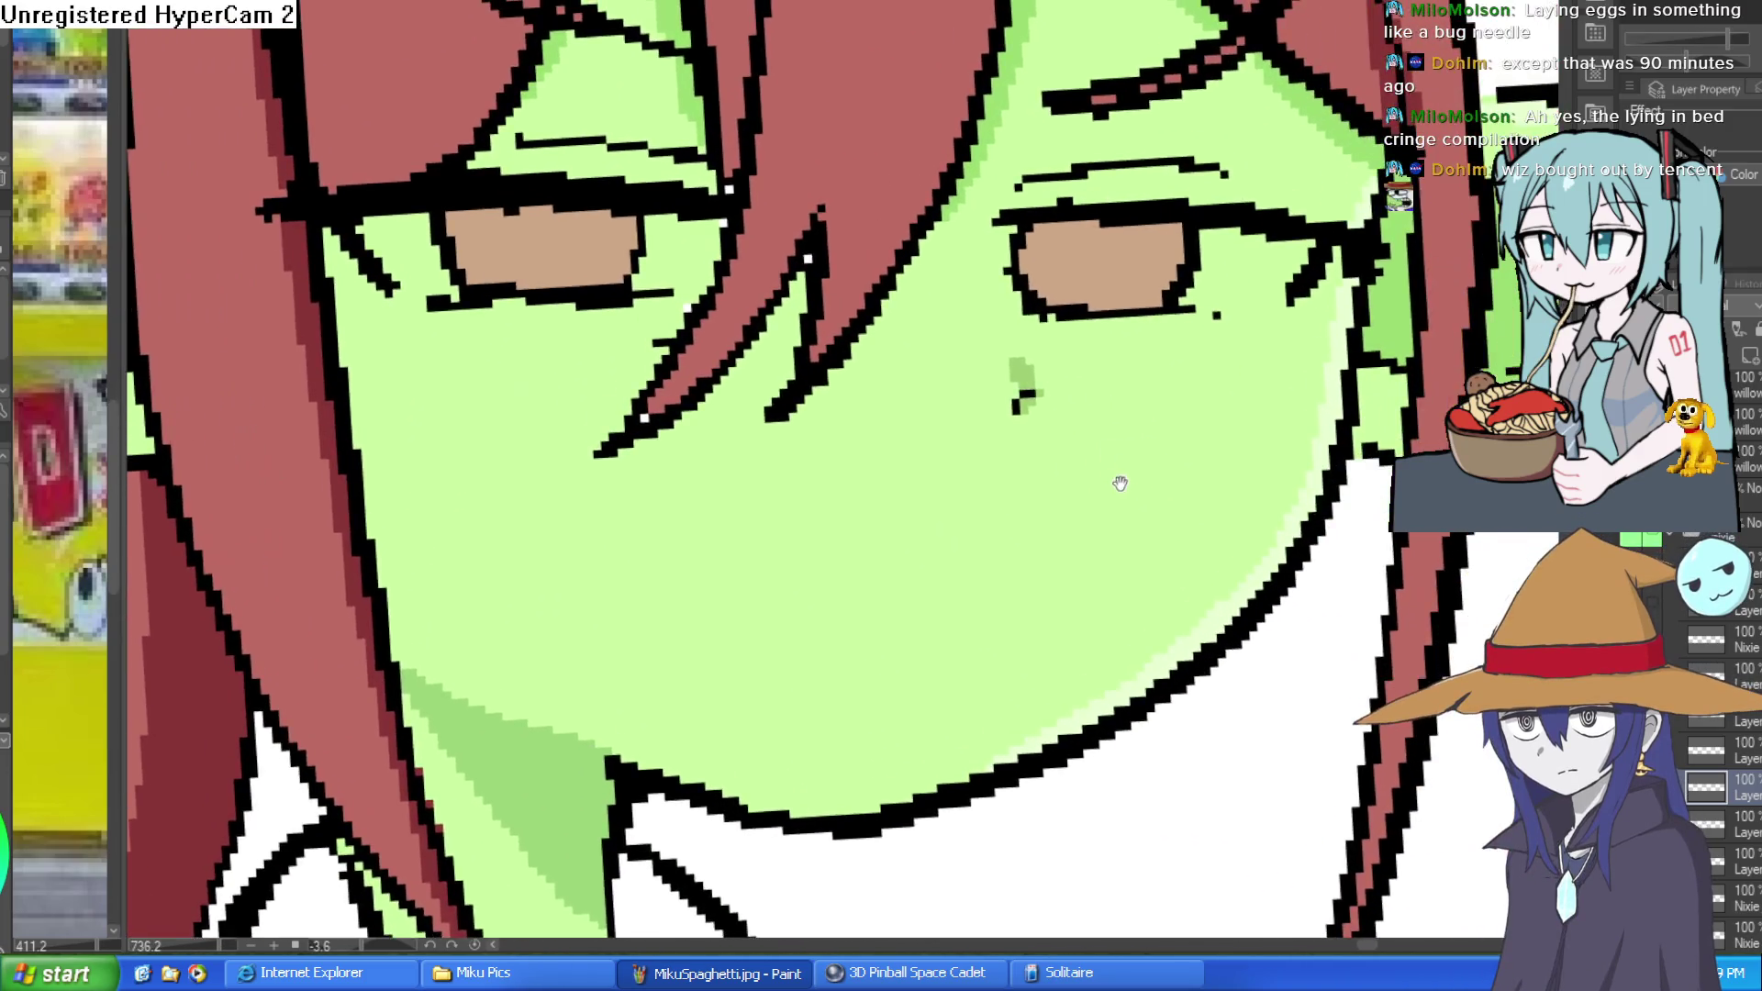
{"action": "left_click_drag", "start_coordinate": [1120, 484], "coordinate": [1102, 378]}
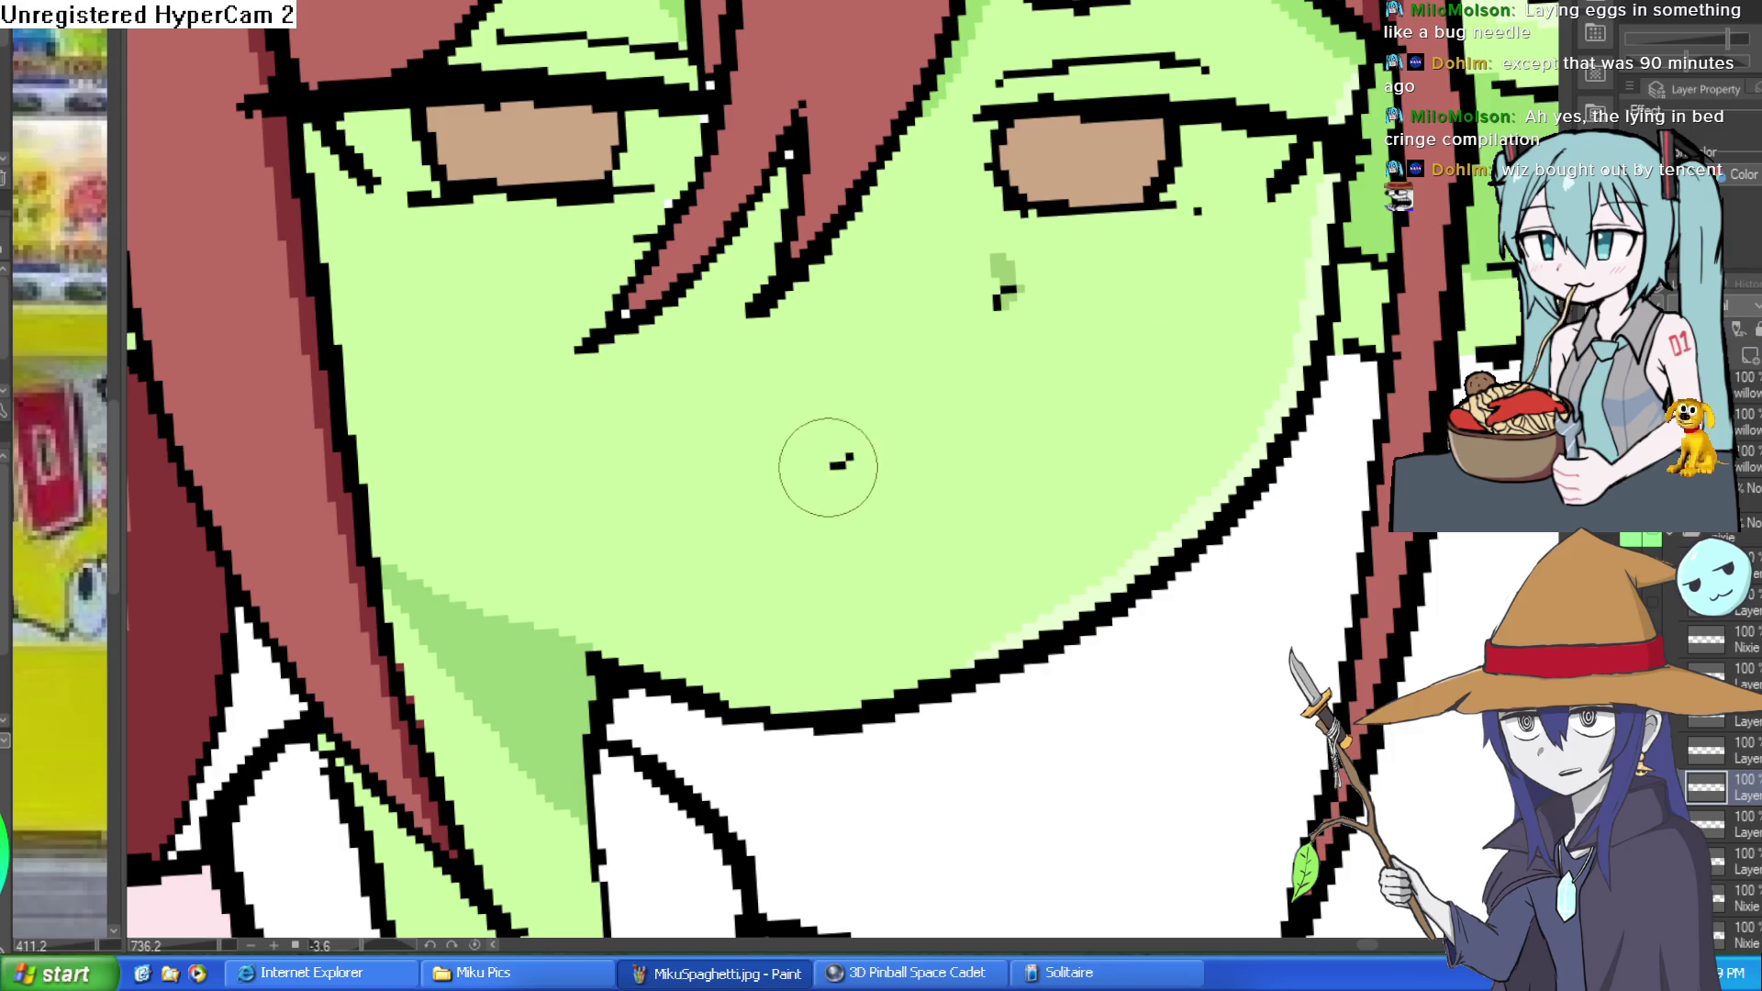
{"action": "scroll", "coordinate": [882, 459], "scroll_direction": "down", "scroll_amount": 2}
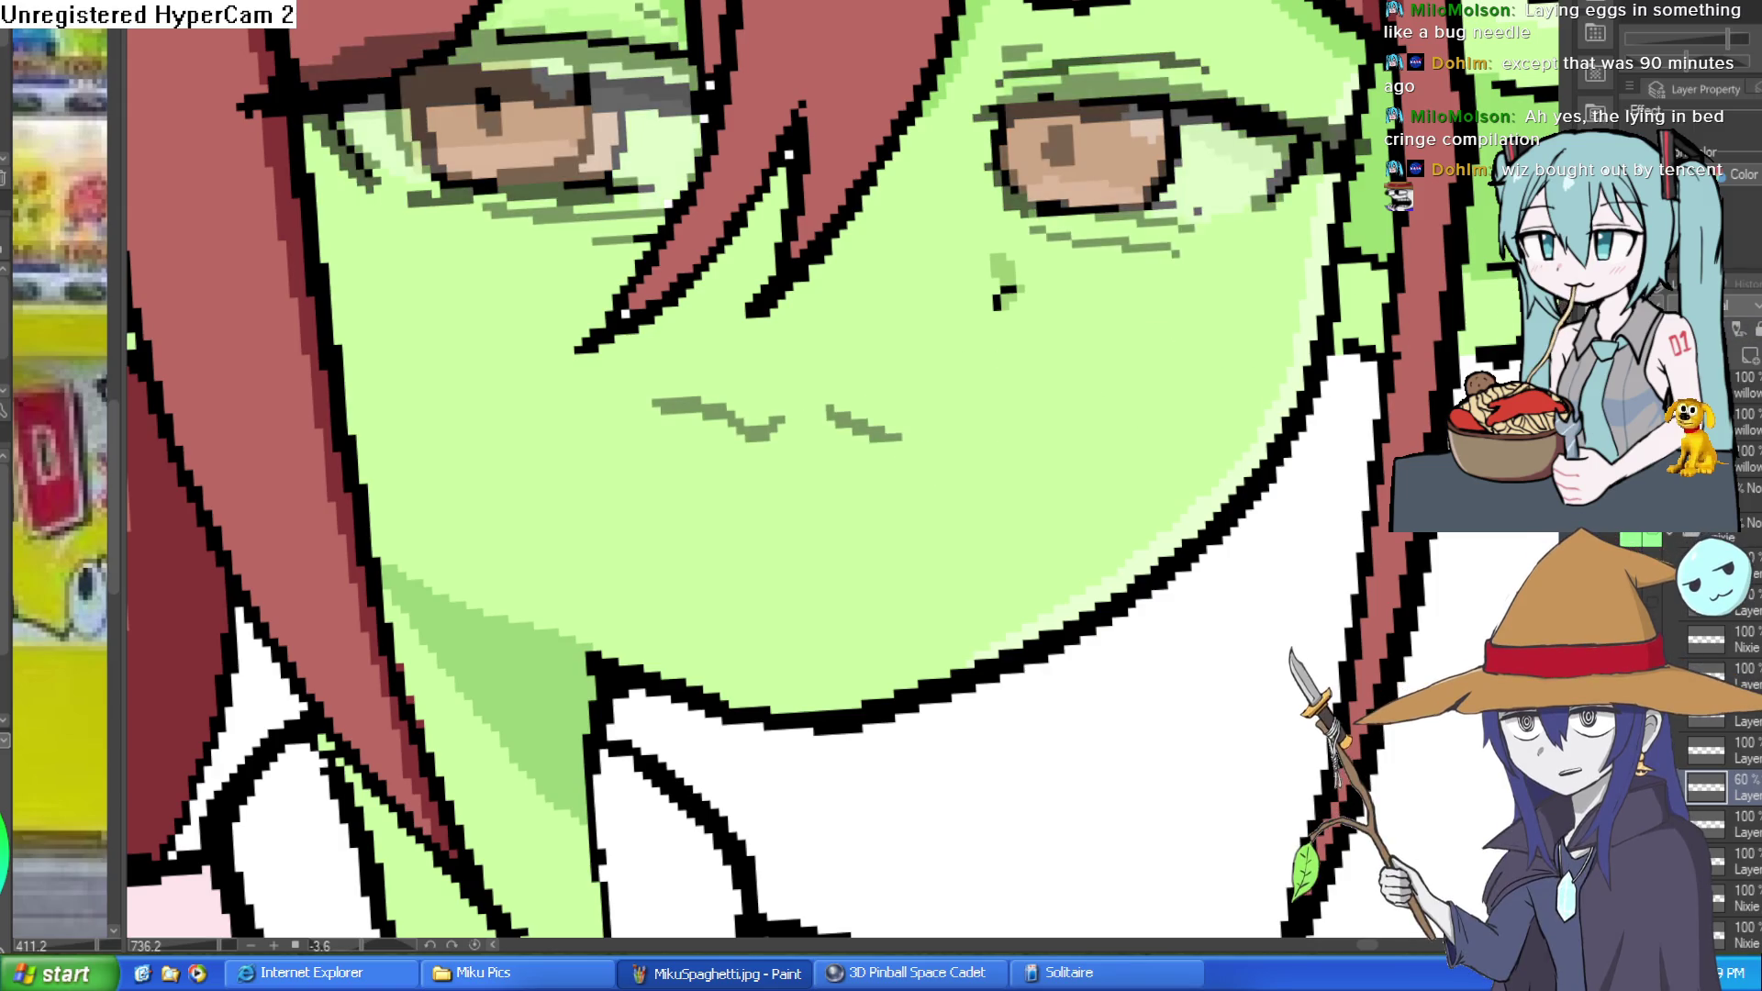
{"action": "scroll", "coordinate": [786, 415], "scroll_direction": "up", "scroll_amount": 2}
{"action": "mouse_move", "coordinate": [653, 472]}
{"action": "left_mouse_down"}
{"action": "mouse_move", "coordinate": [827, 460]}
{"action": "mouse_move", "coordinate": [1029, 482]}
{"action": "left_mouse_up"}
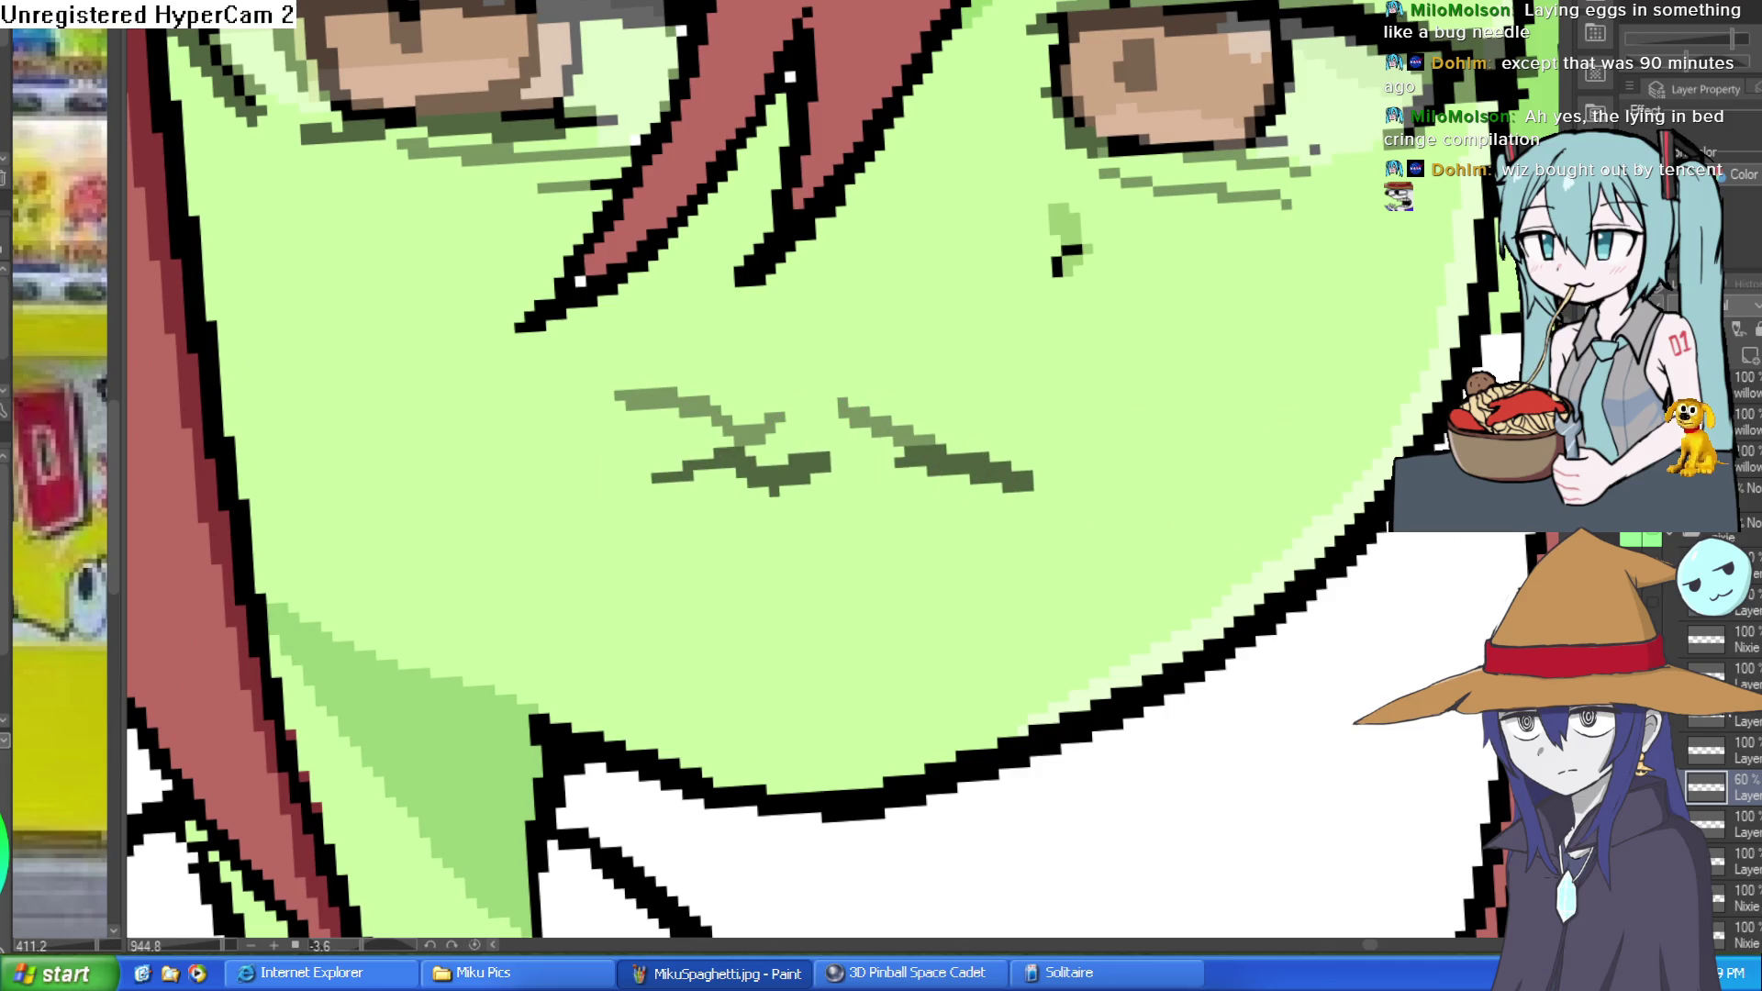
Extend the right eye's lower lash line and begin white highlights along the left lashes.
{"action": "scroll", "coordinate": [826, 459], "scroll_direction": "down", "scroll_amount": 5}
{"action": "scroll", "coordinate": [826, 459], "scroll_direction": "up", "scroll_amount": 2}
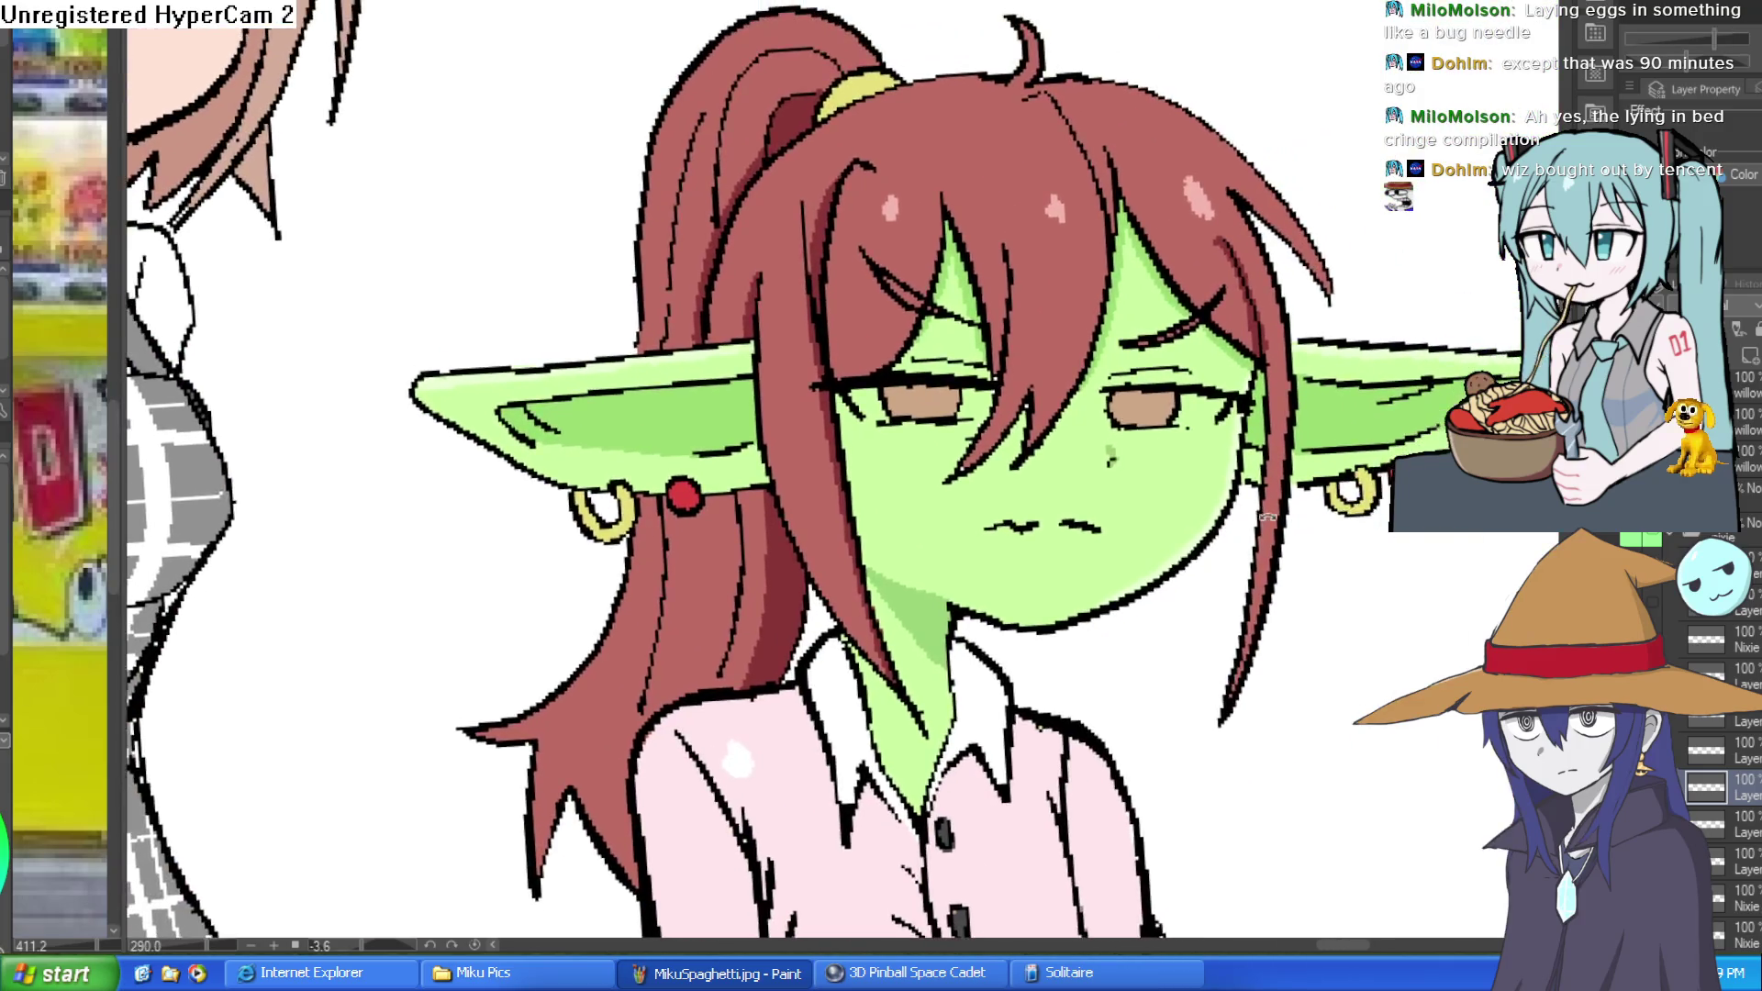
{"action": "scroll", "coordinate": [1197, 490], "scroll_direction": "up", "scroll_amount": 5}
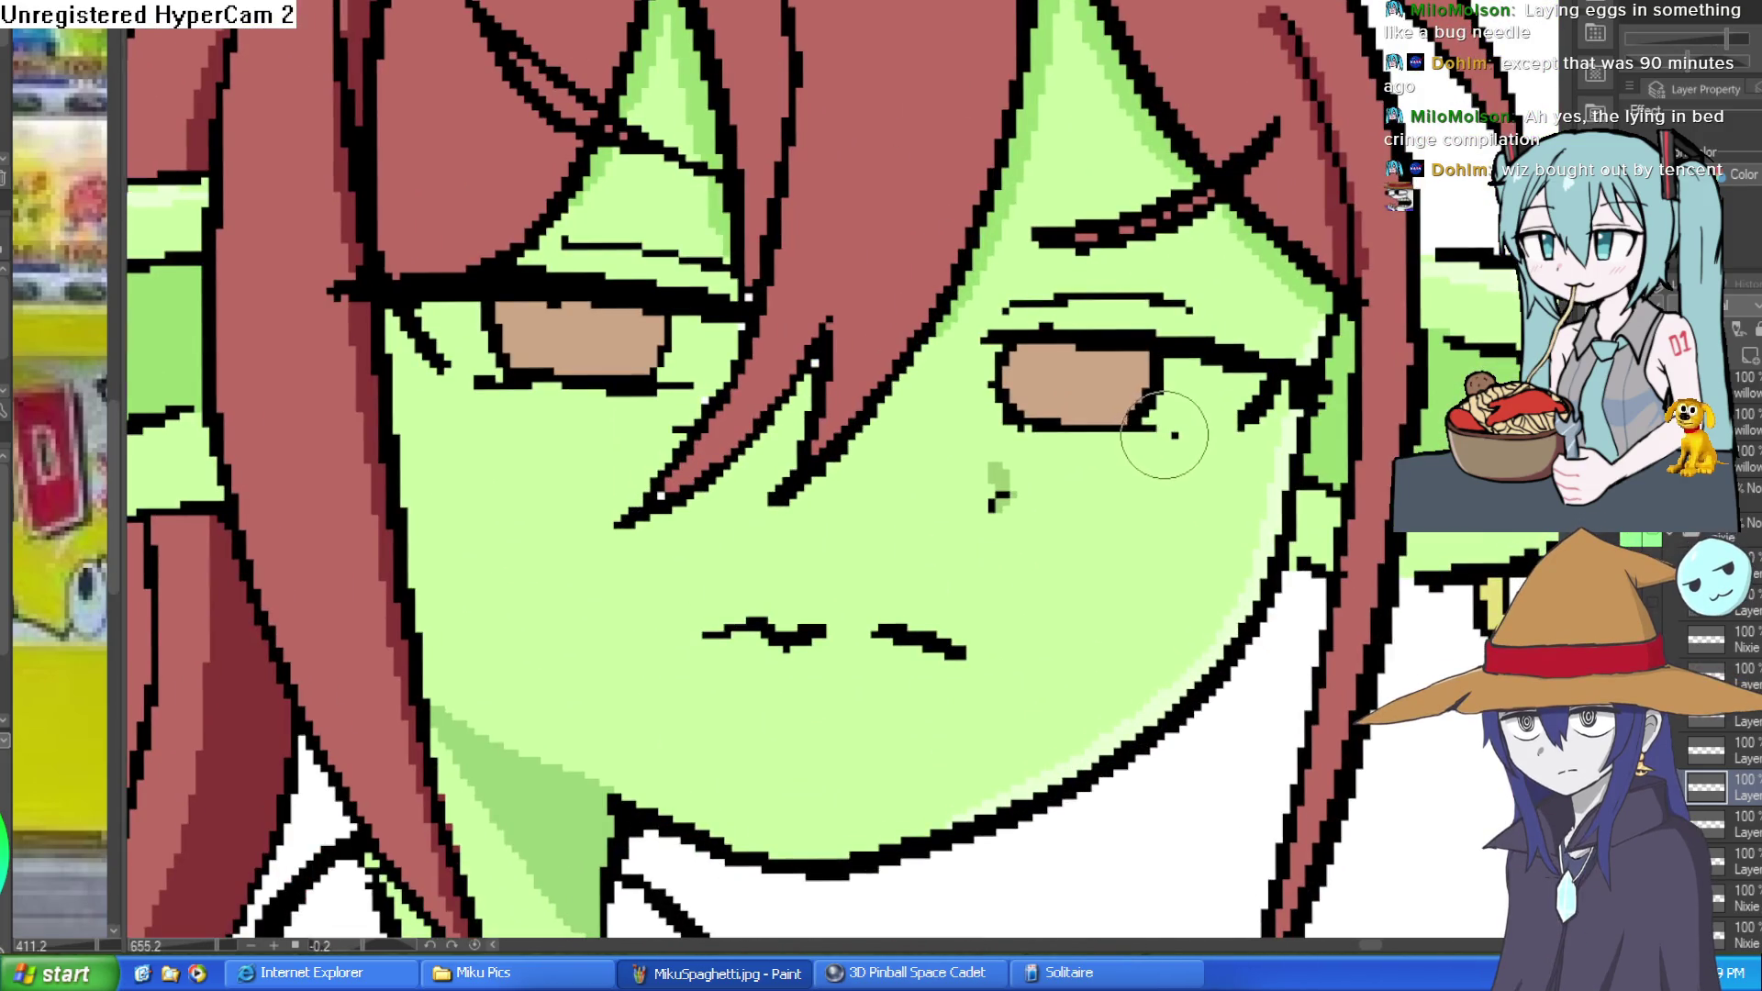
{"action": "left_click_drag", "start_coordinate": [1161, 432], "coordinate": [1230, 429]}
{"action": "left_click_drag", "start_coordinate": [471, 377], "coordinate": [444, 378]}
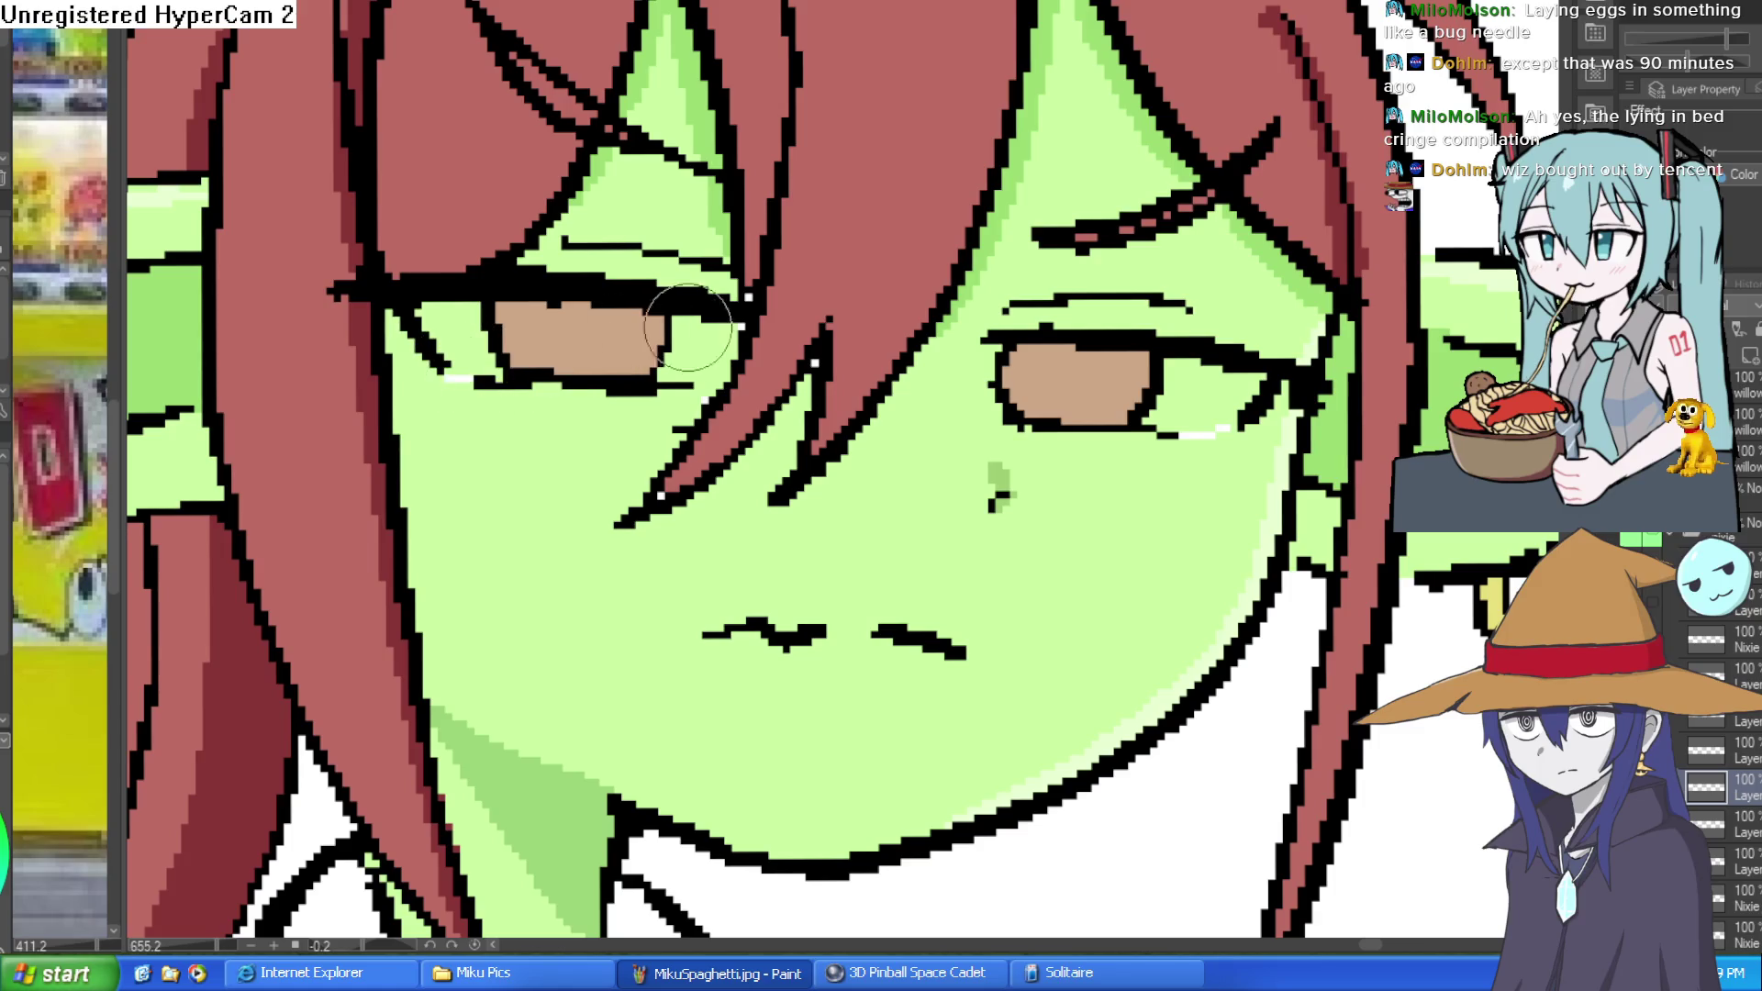
Finish the left lash highlights and fill the patches beside both irises with white.
{"action": "left_click_drag", "start_coordinate": [699, 380], "coordinate": [723, 376]}
{"action": "key", "text": "g"}
{"action": "left_click", "coordinate": [722, 340]}
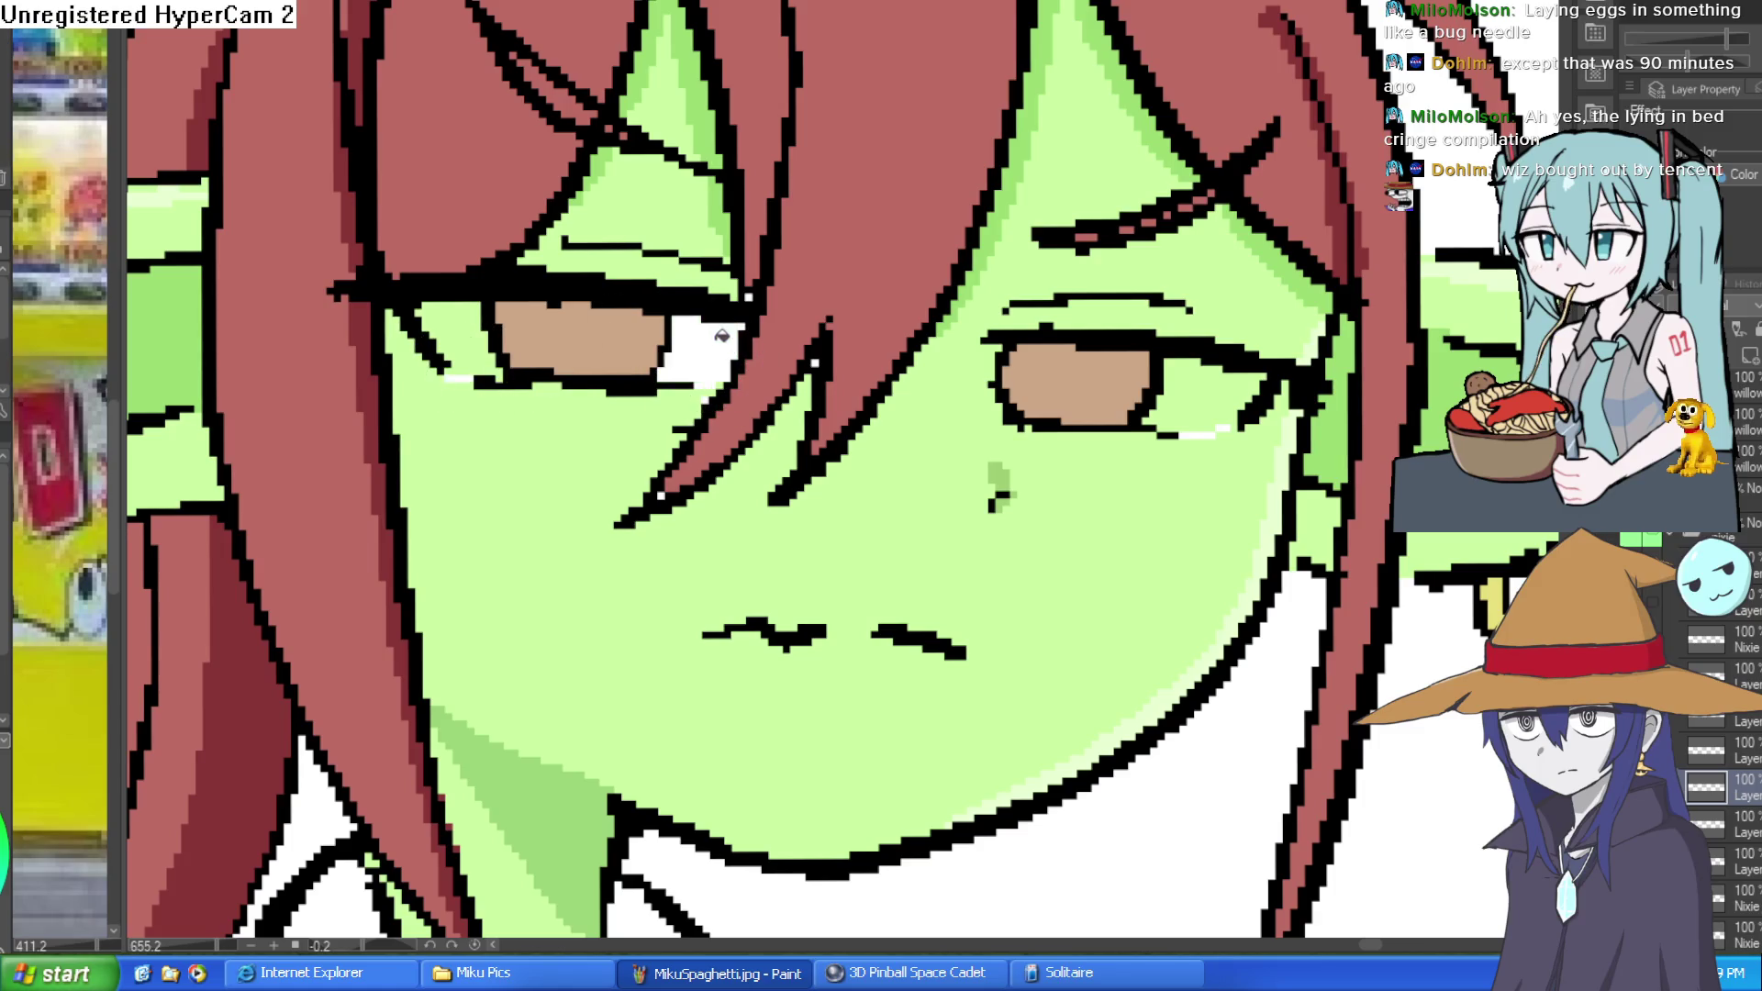
{"action": "left_click", "coordinate": [458, 331]}
{"action": "left_click", "coordinate": [1182, 388]}
Paint small dark pupils into both eyes, redrawing them after an undo.
{"action": "key", "text": "ctrl+0"}
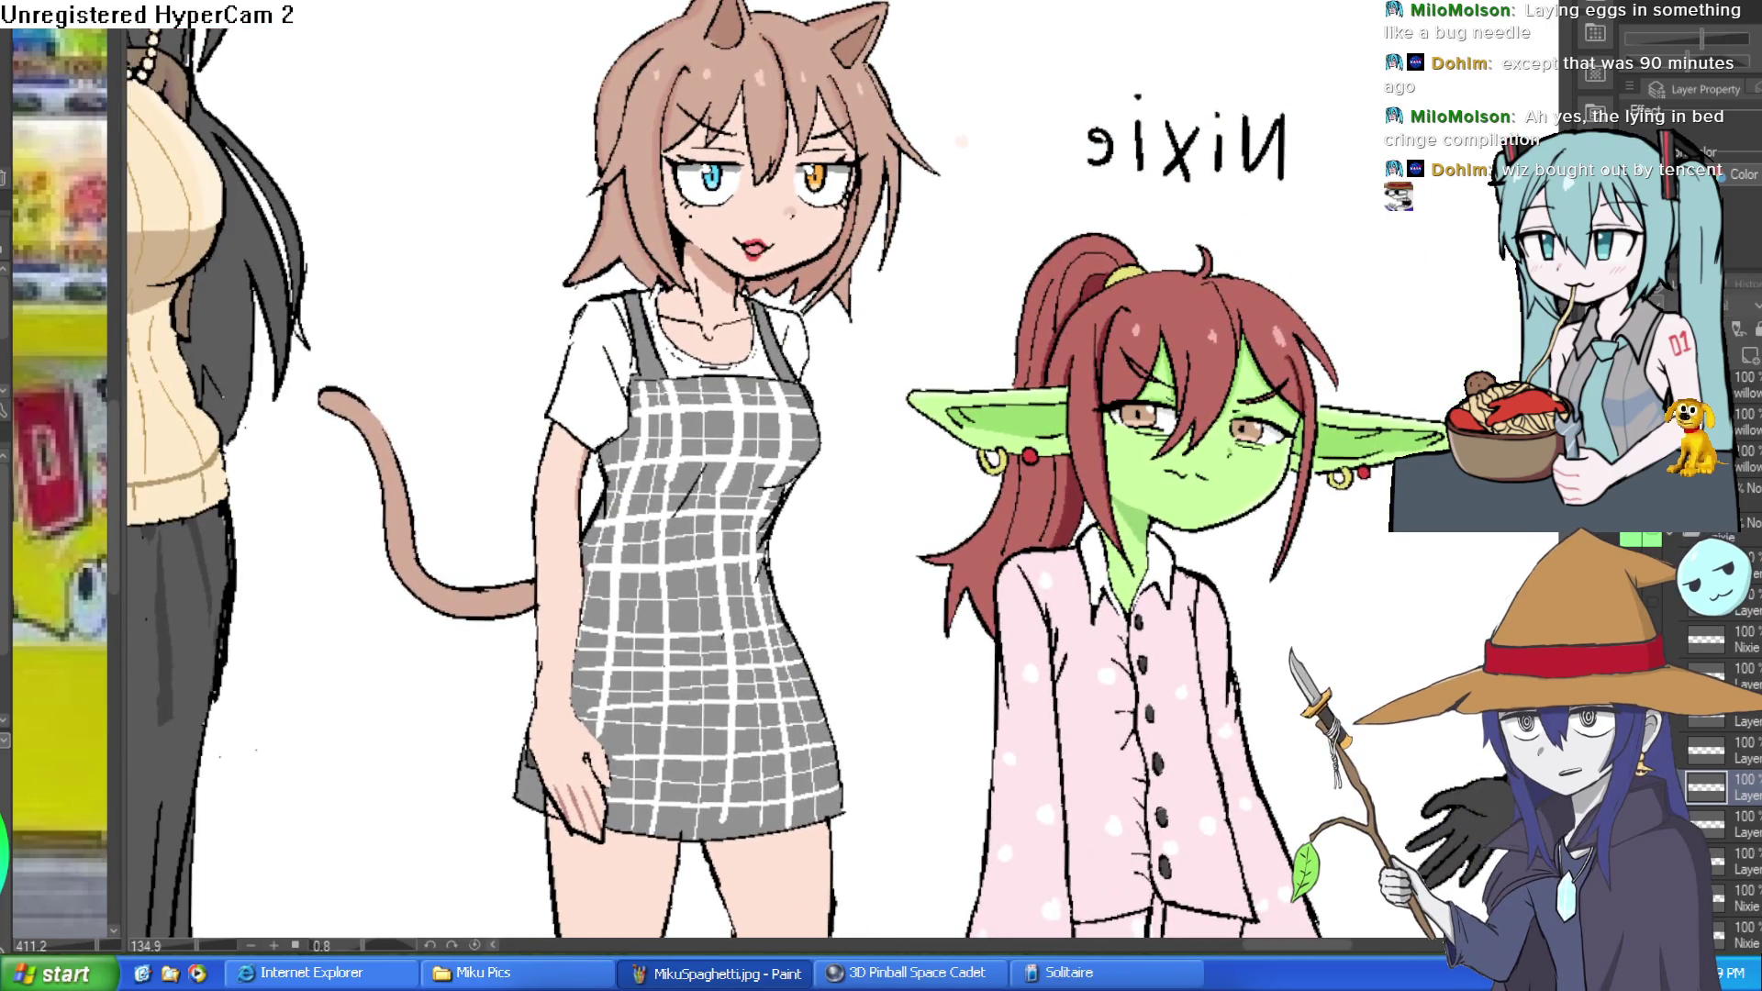
{"action": "scroll", "coordinate": [1402, 440], "scroll_direction": "down", "scroll_amount": 3}
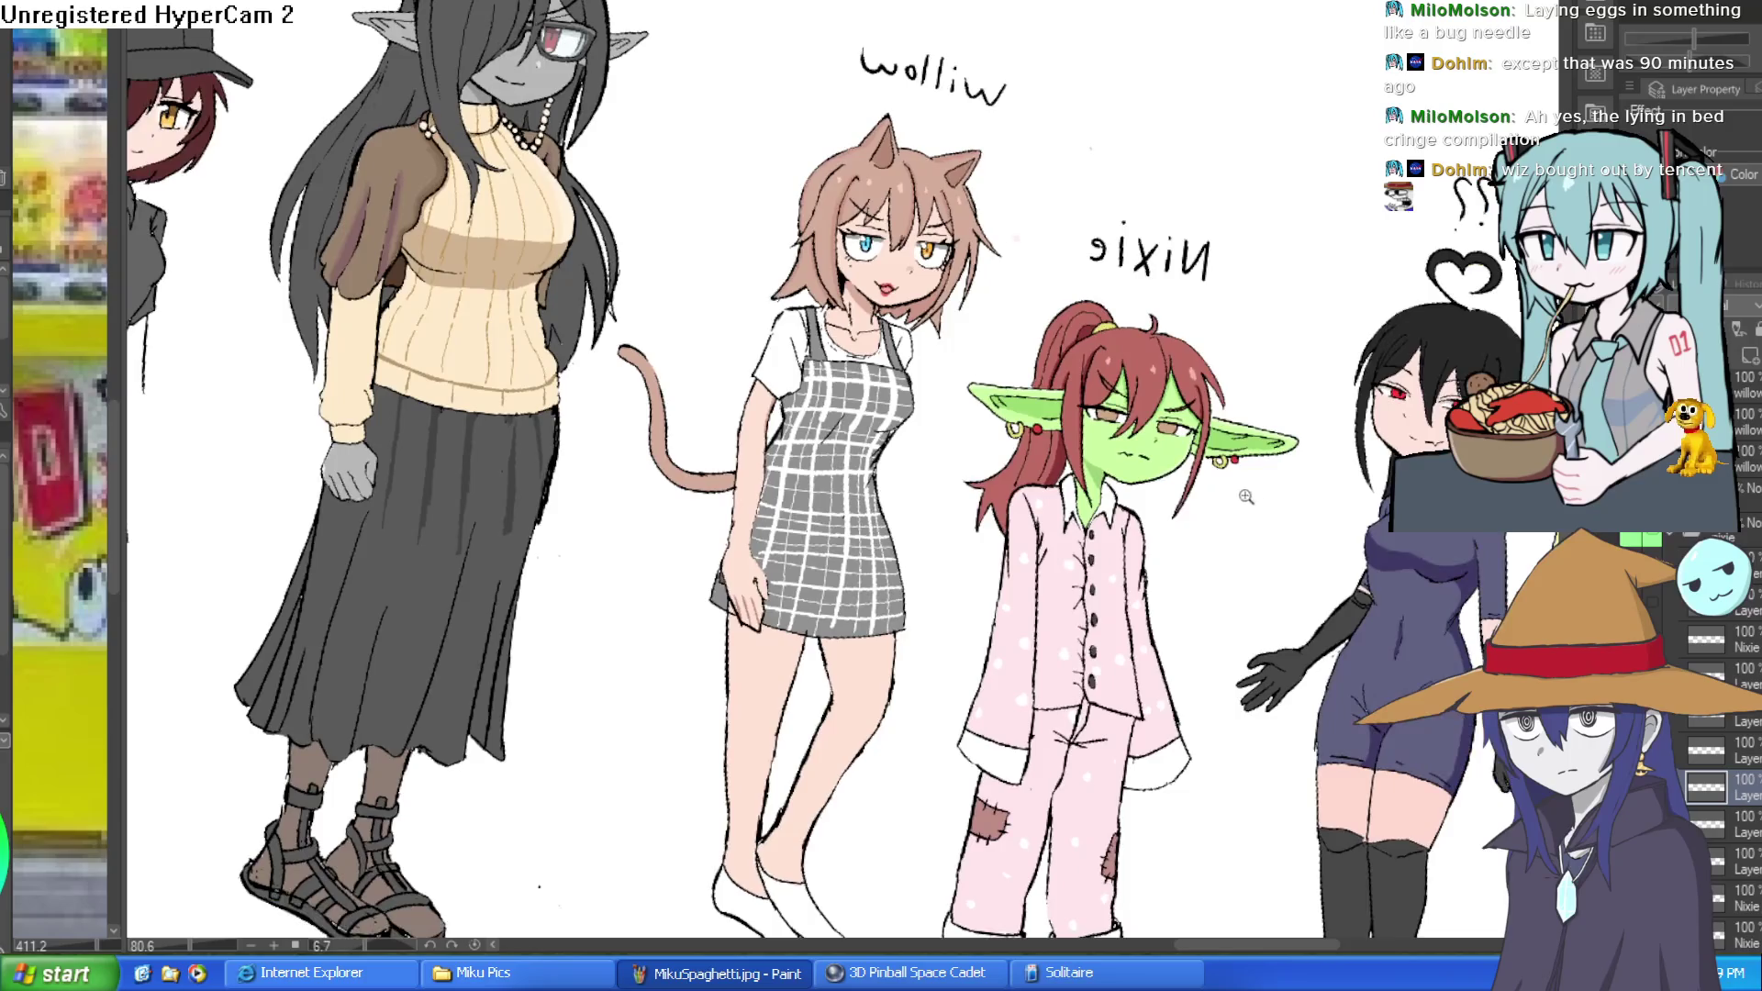
{"action": "scroll", "coordinate": [1402, 440], "scroll_direction": "up", "scroll_amount": 5}
{"action": "left_click_drag", "start_coordinate": [1403, 441], "coordinate": [970, 386]}
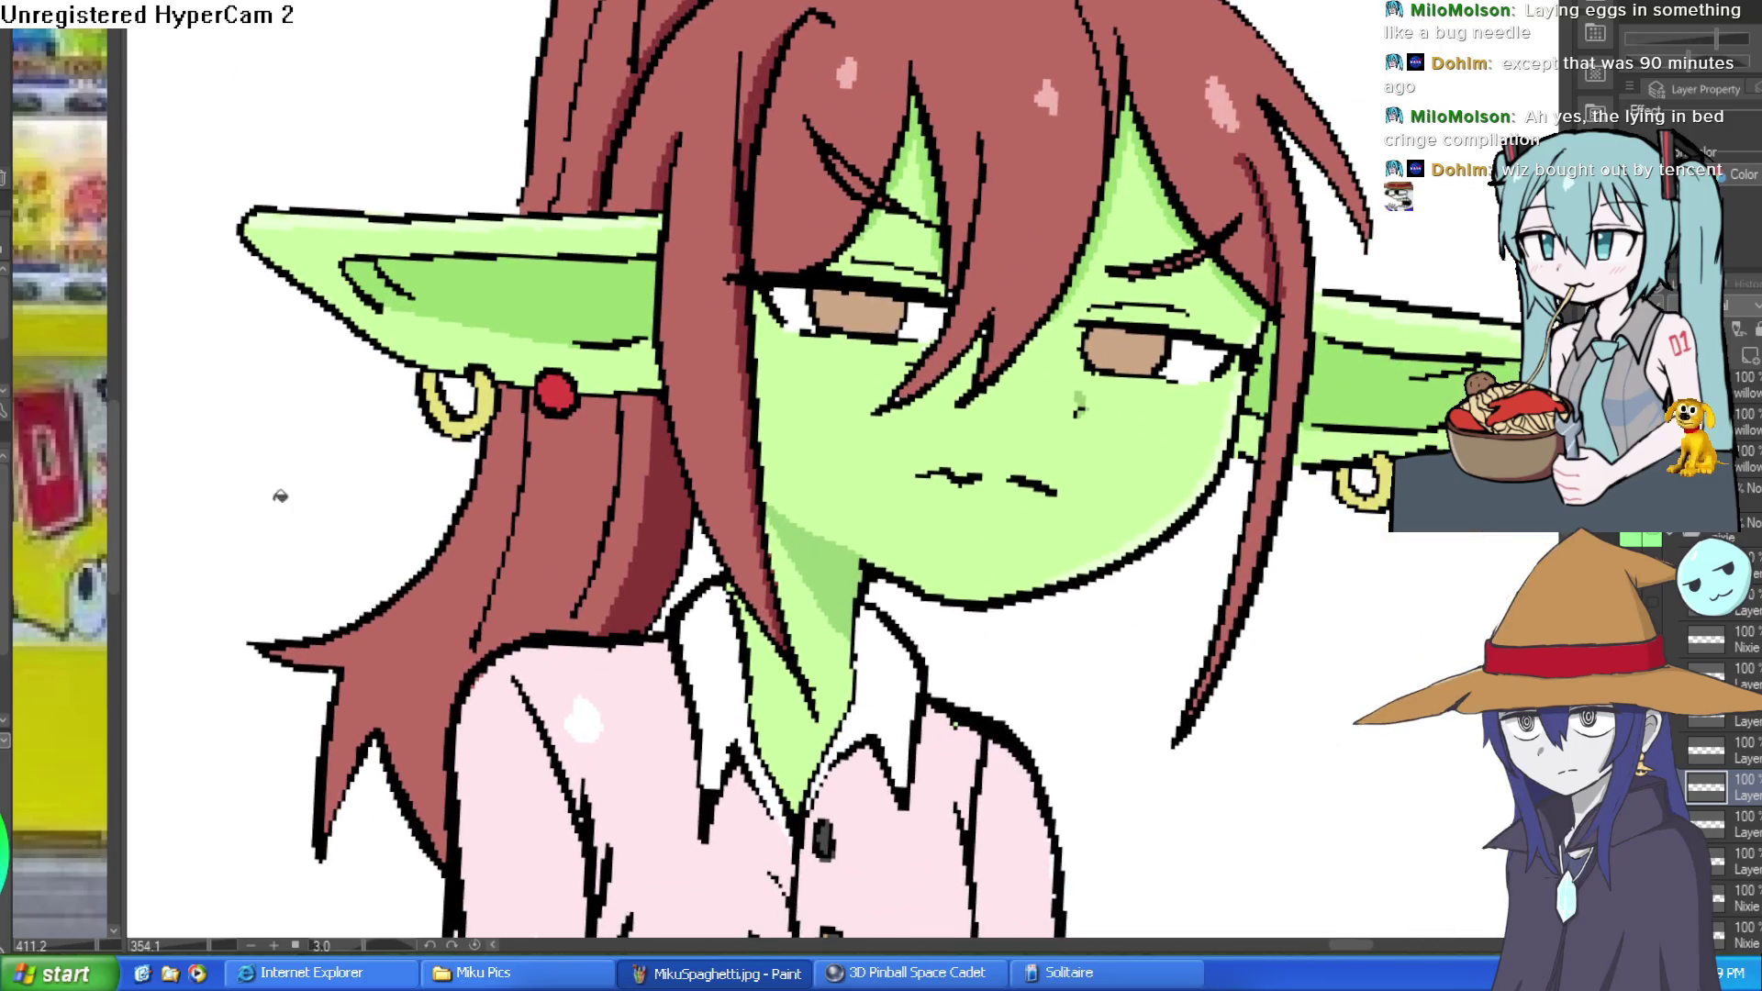
{"action": "scroll", "coordinate": [976, 306], "scroll_direction": "up", "scroll_amount": 3}
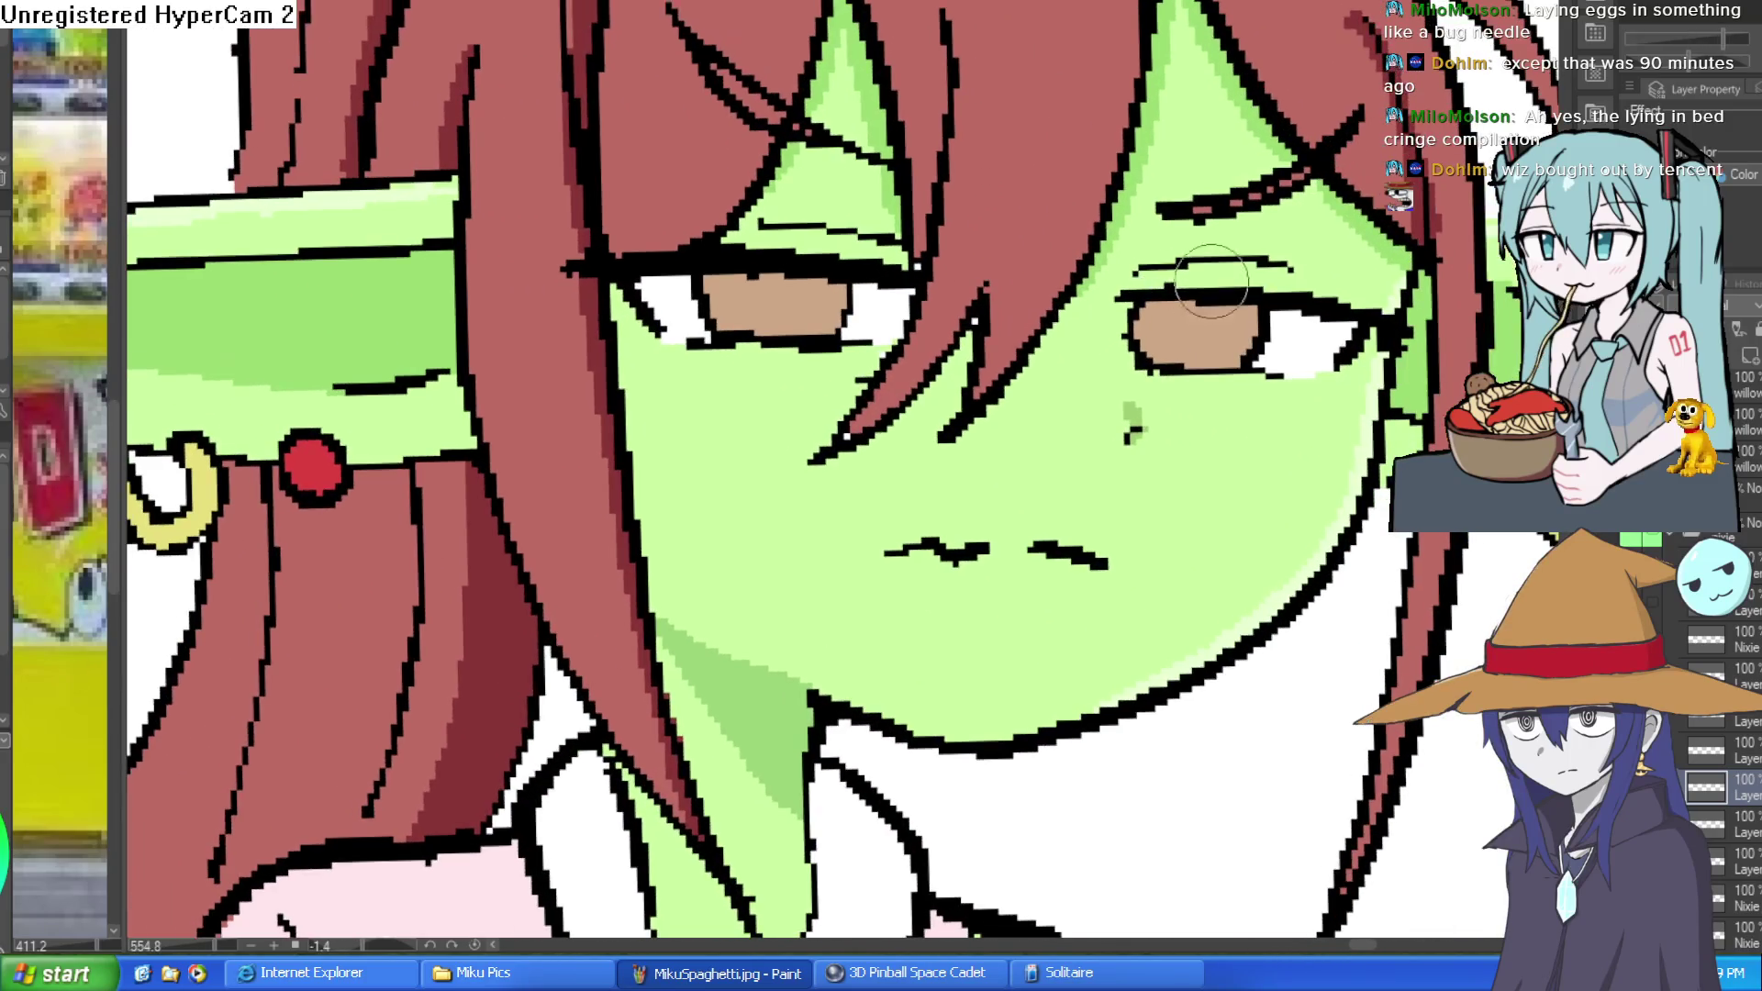
{"action": "left_click_drag", "start_coordinate": [1184, 317], "coordinate": [1184, 338]}
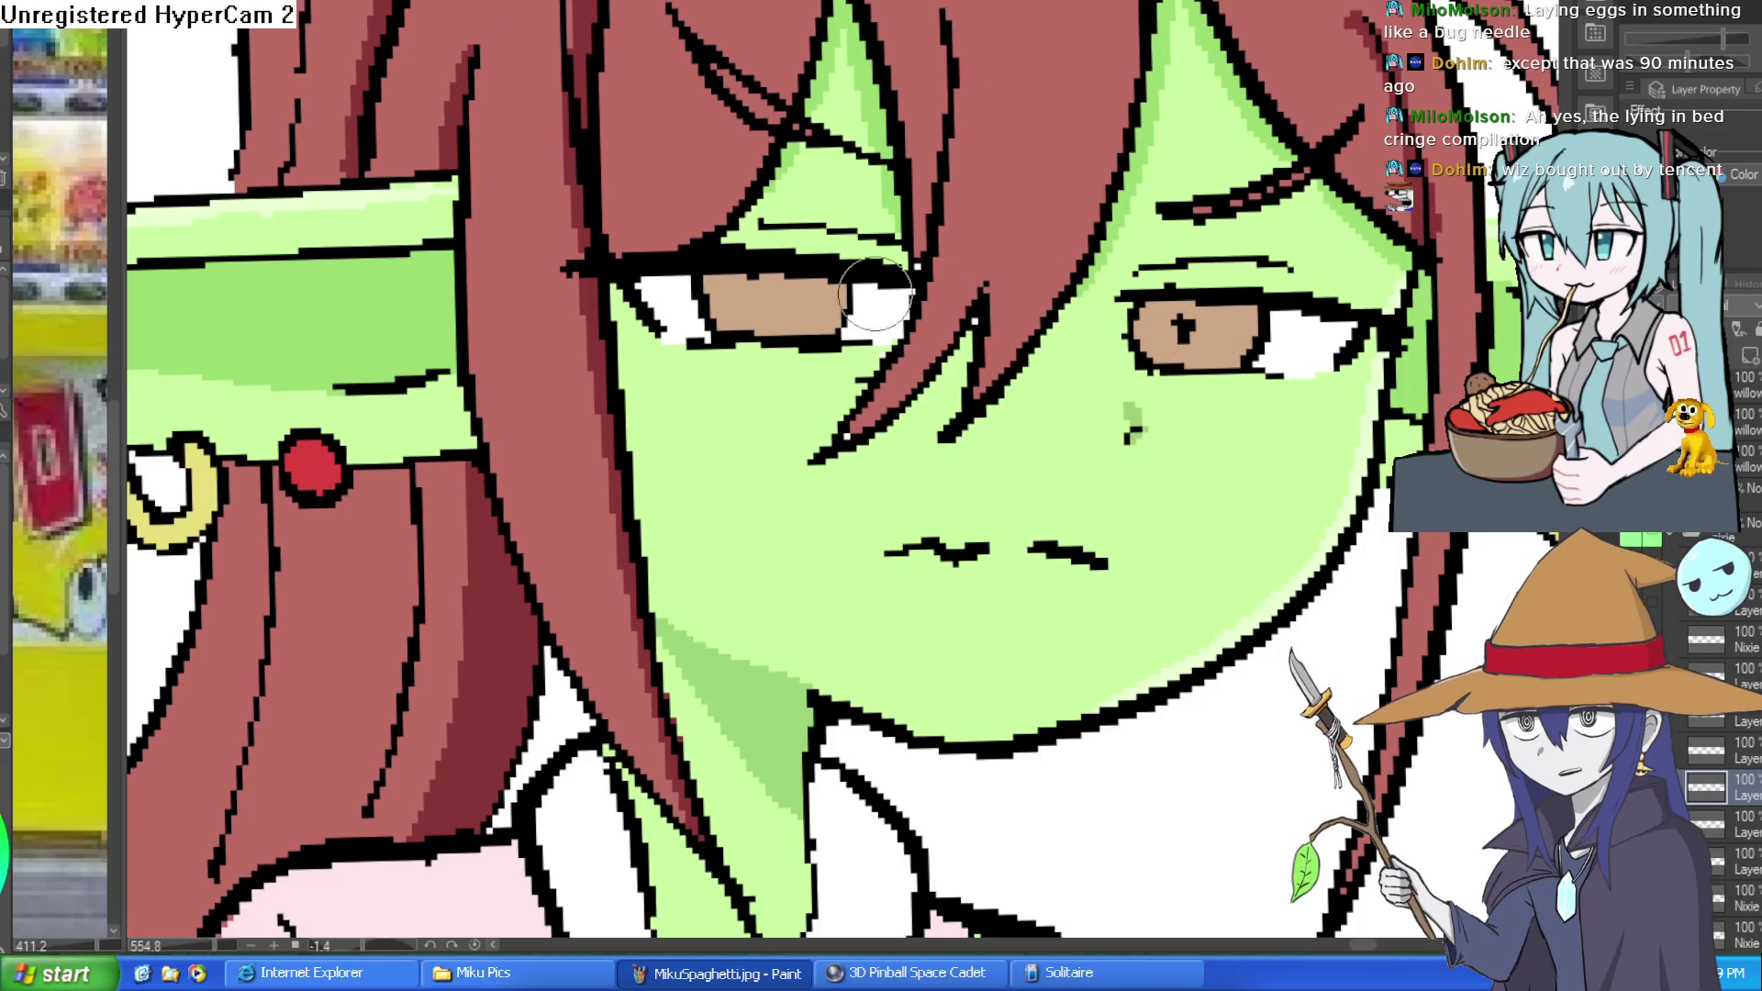
{"action": "left_click_drag", "start_coordinate": [774, 283], "coordinate": [773, 316]}
{"action": "key", "text": "ctrl+z"}
{"action": "key", "text": "ctrl+z"}
{"action": "left_click_drag", "start_coordinate": [1184, 316], "coordinate": [1184, 333]}
{"action": "left_click_drag", "start_coordinate": [769, 292], "coordinate": [769, 311]}
Bring the goblin's mouth area into view.
{"action": "scroll", "coordinate": [767, 298], "scroll_direction": "down", "scroll_amount": 3}
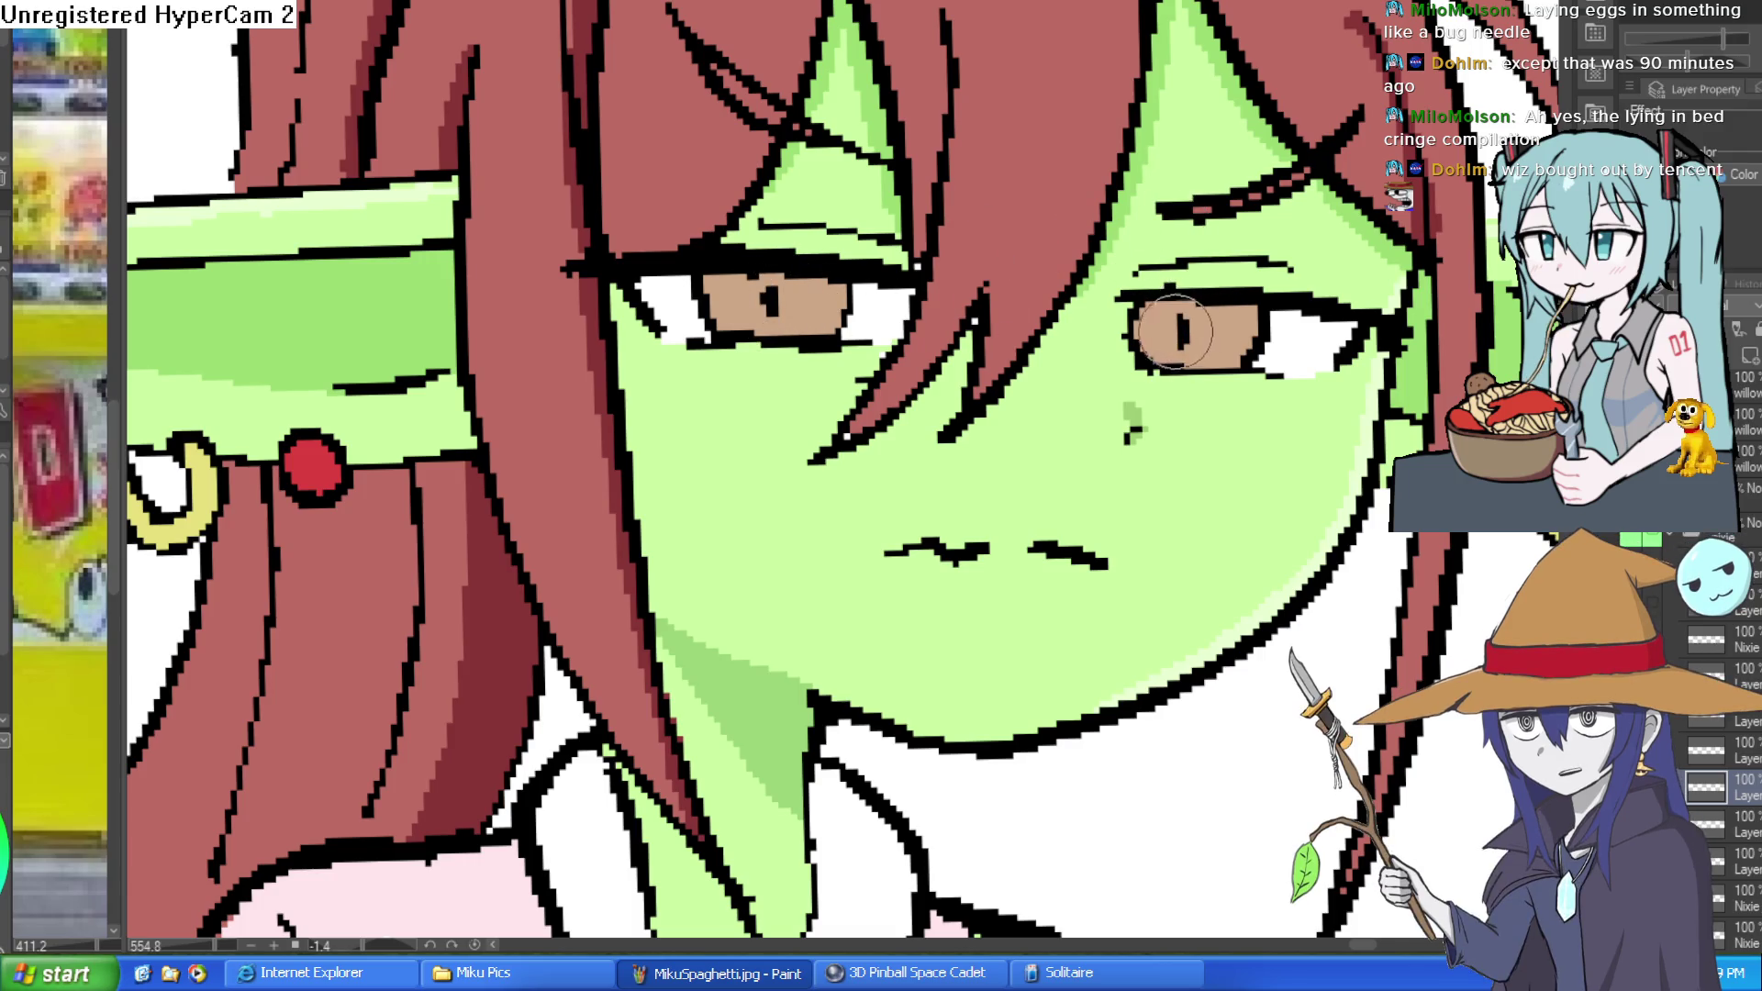
{"action": "scroll", "coordinate": [1184, 322], "scroll_direction": "down", "scroll_amount": 2}
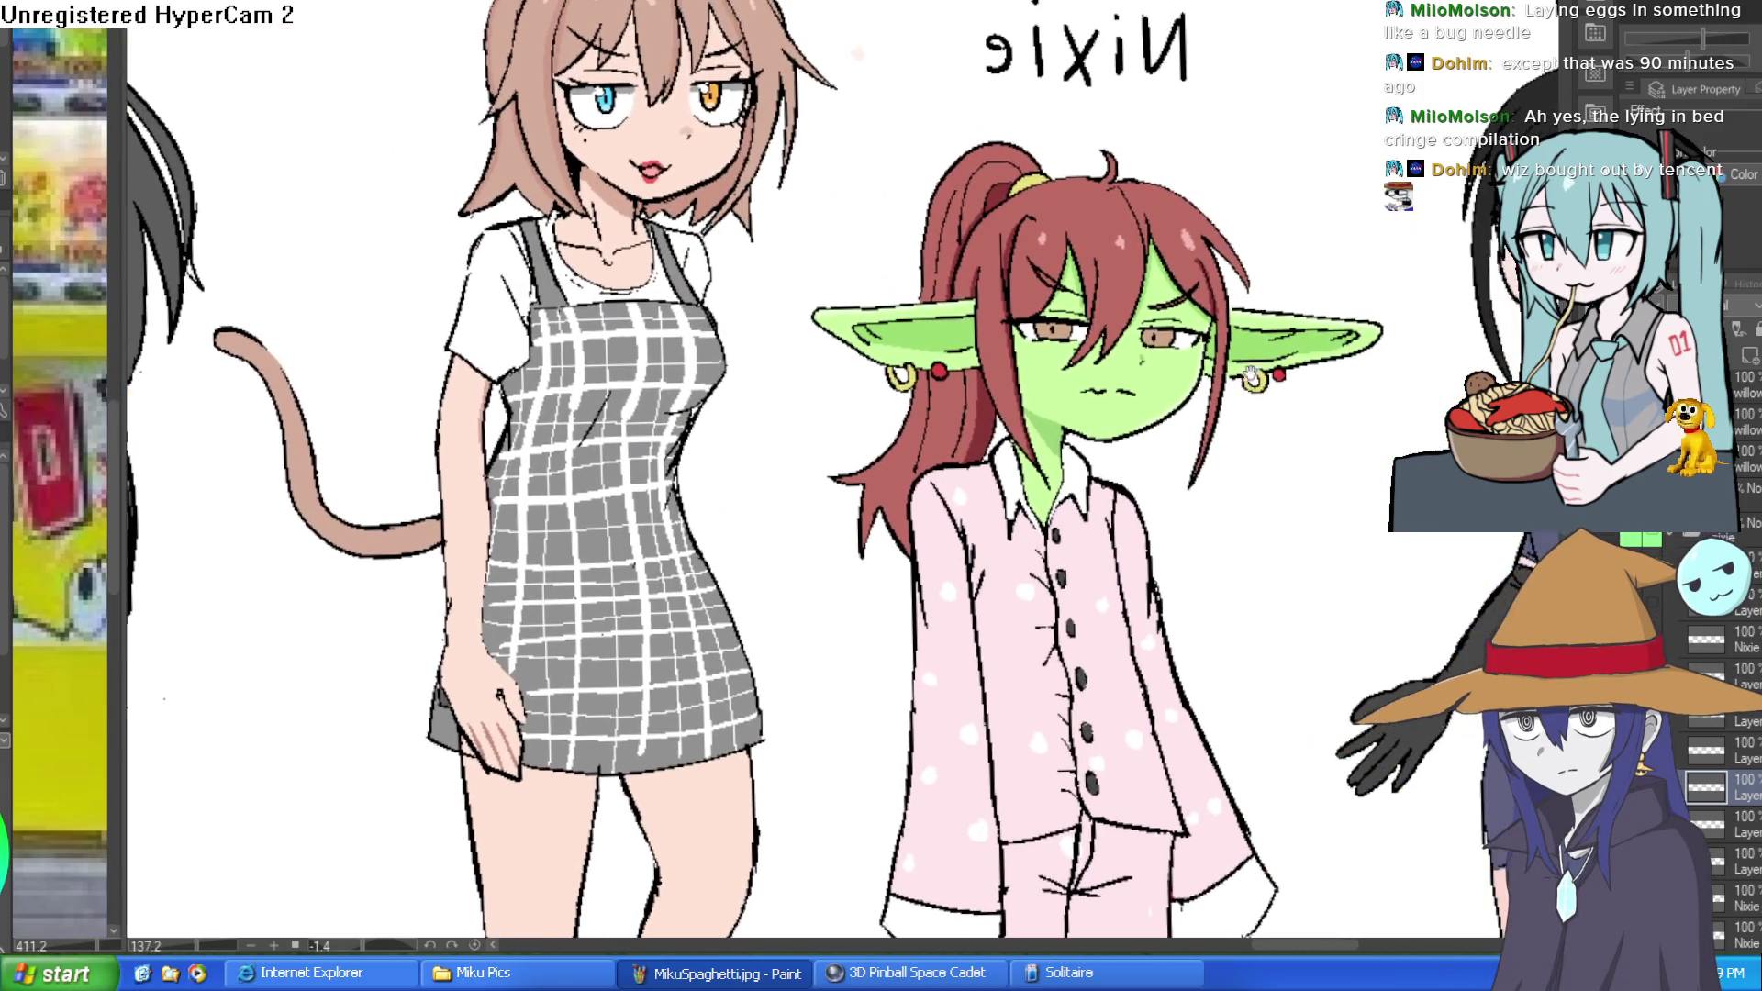
{"action": "scroll", "coordinate": [1230, 331], "scroll_direction": "up", "scroll_amount": 5}
{"action": "left_click_drag", "start_coordinate": [1239, 340], "coordinate": [1165, 303]}
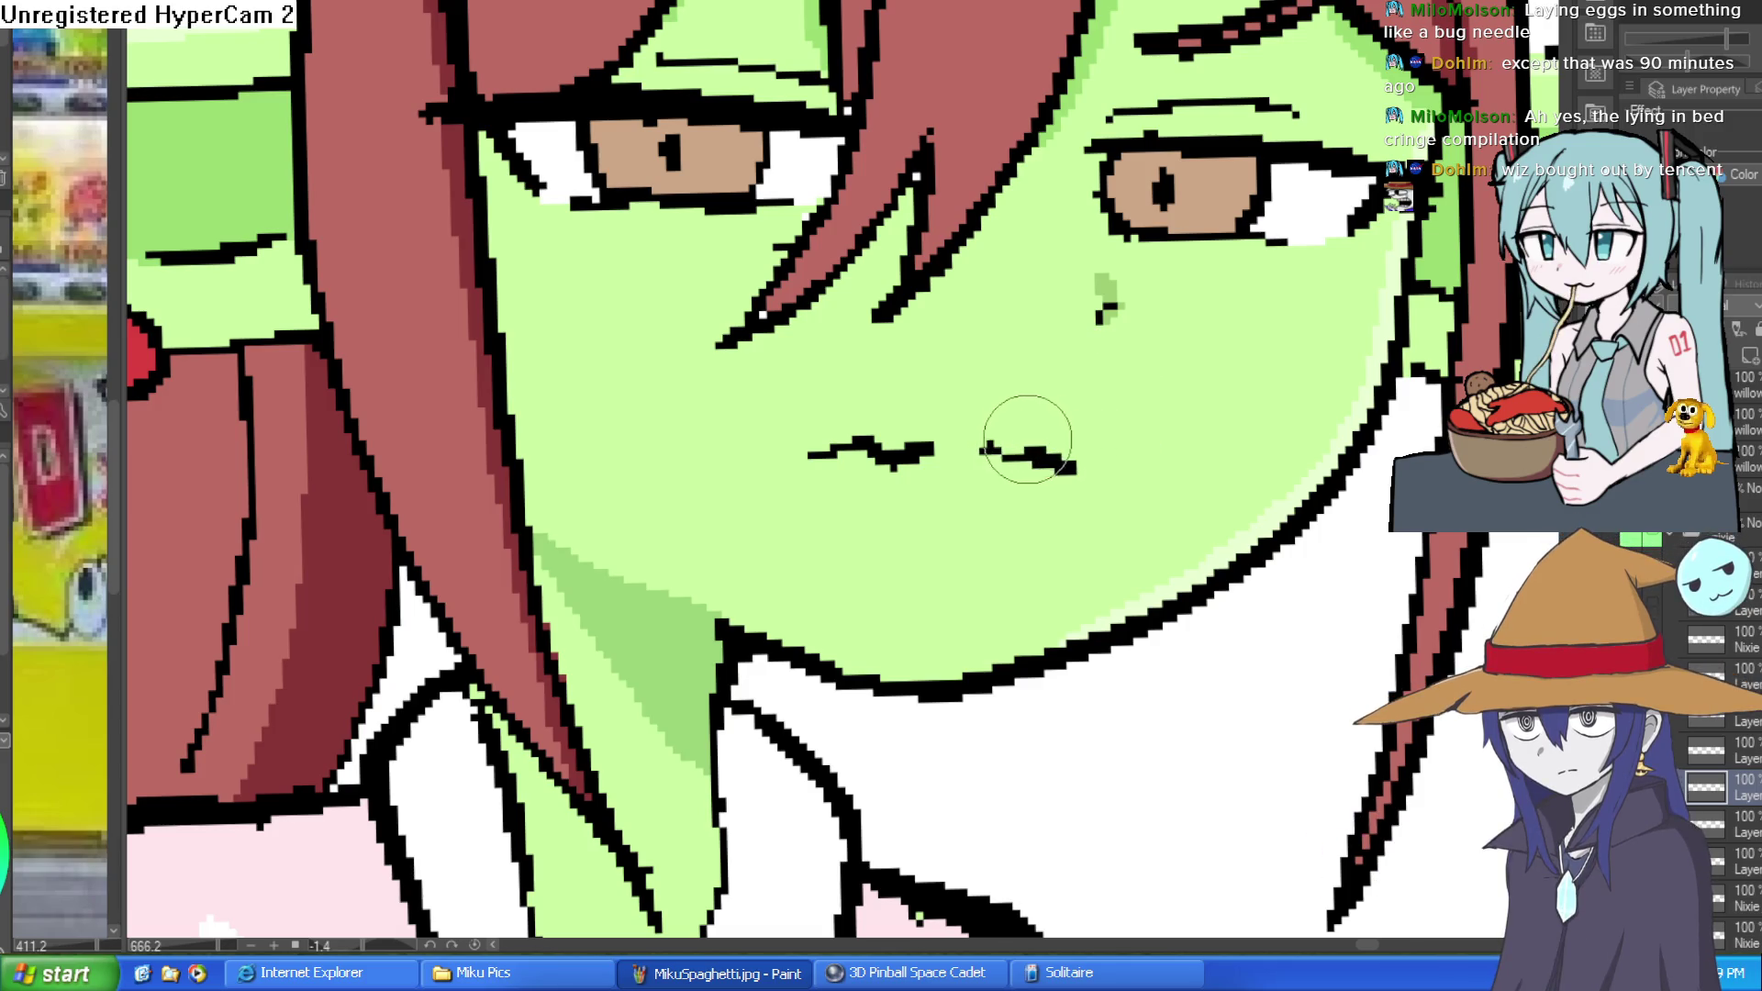
{"action": "scroll", "coordinate": [1101, 404], "scroll_direction": "down", "scroll_amount": 2}
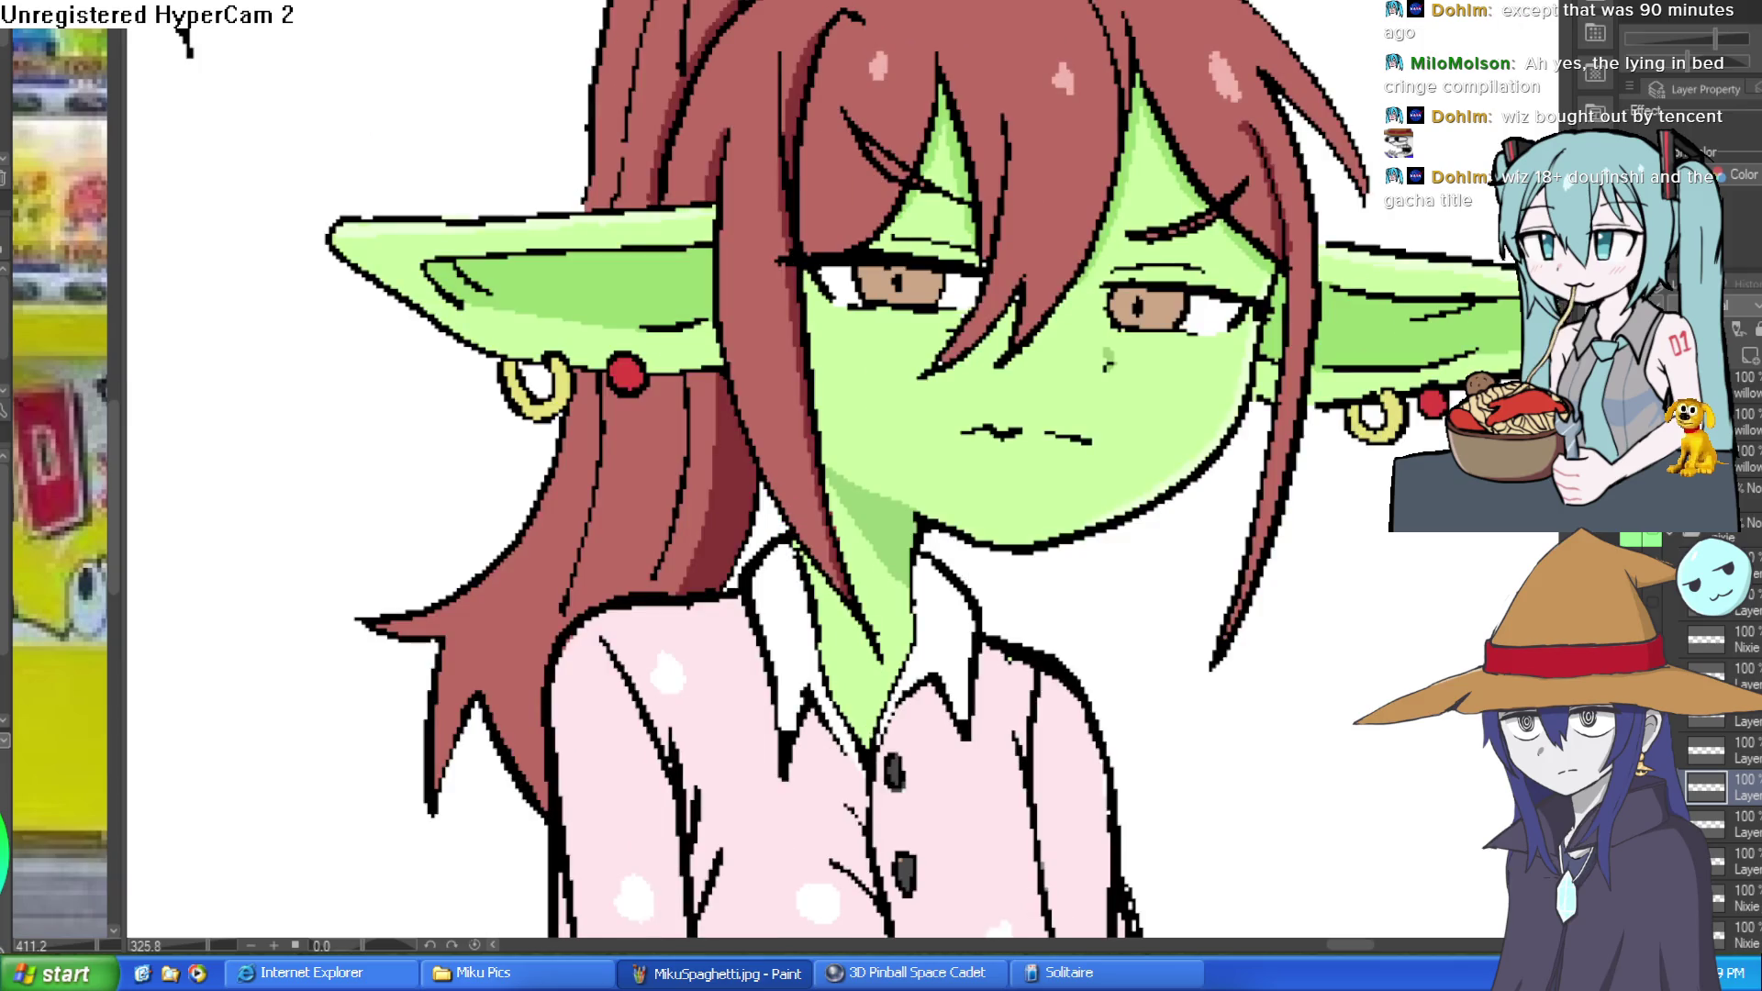
{"action": "key", "text": "ctrl+0"}
Revert the goblin's face to the alternate expression with an undo.
{"action": "mouse_move", "coordinate": [1308, 441]}
{"action": "left_mouse_down"}
{"action": "mouse_move", "coordinate": [1166, 369]}
{"action": "mouse_move", "coordinate": [1058, 379]}
{"action": "mouse_move", "coordinate": [1142, 394]}
{"action": "left_mouse_up"}
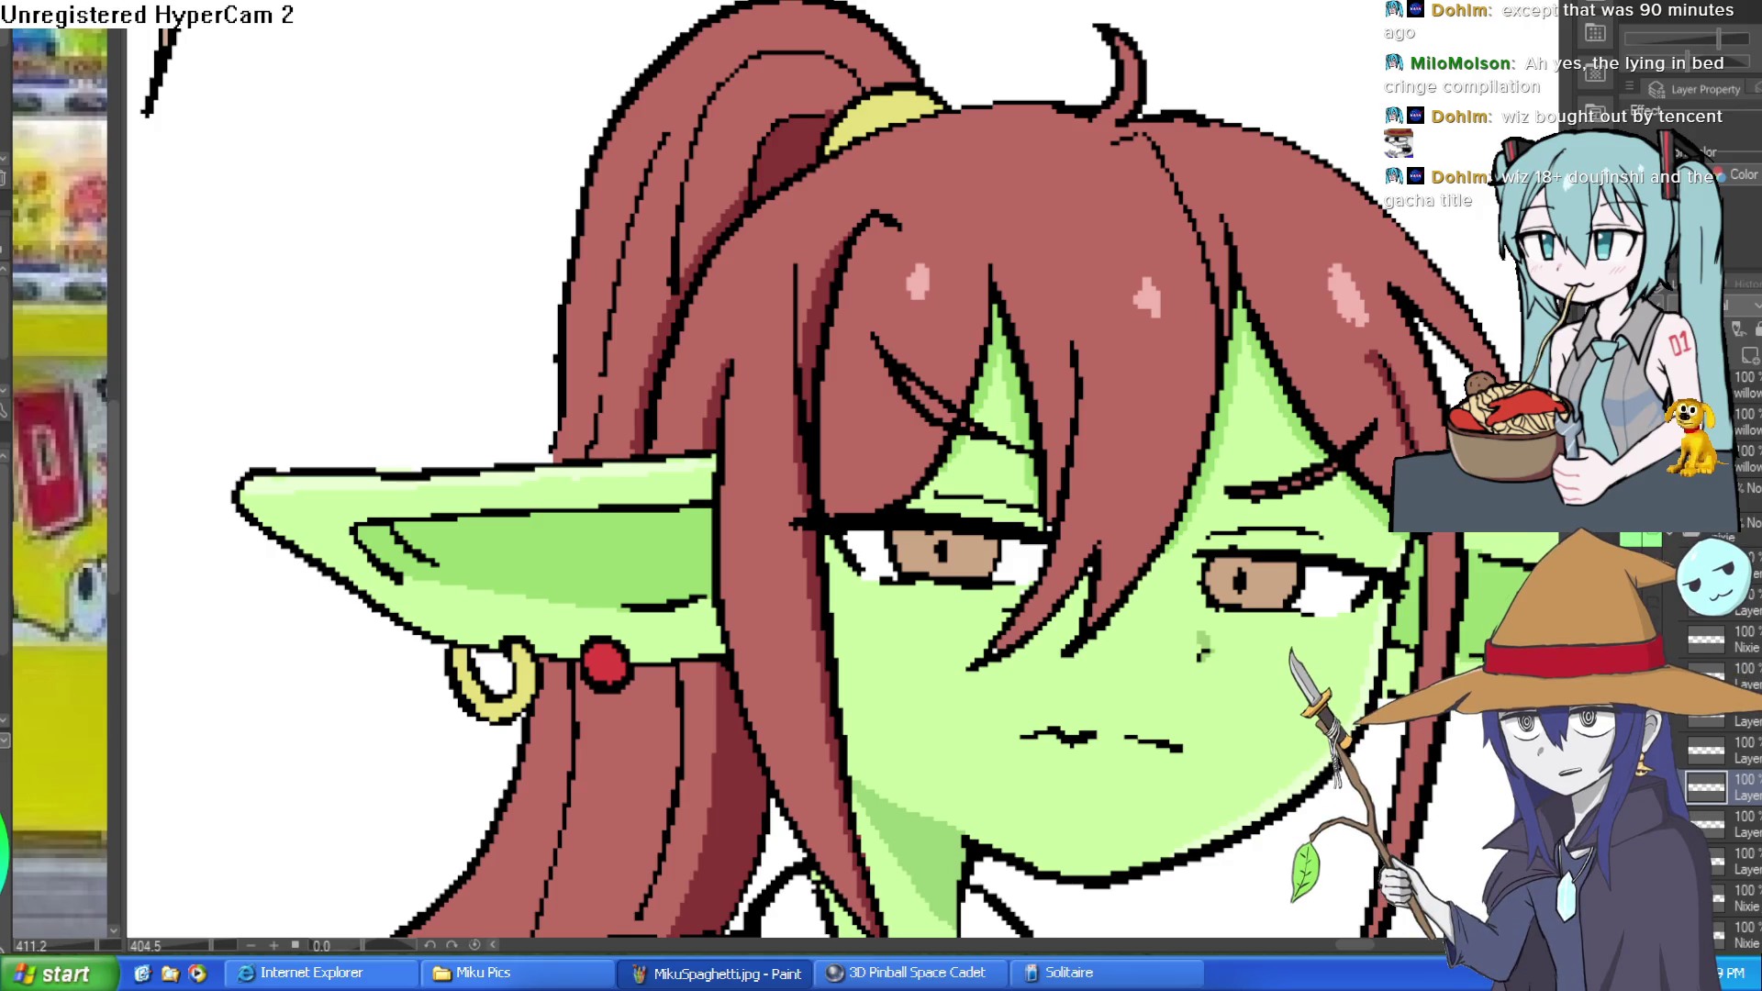
{"action": "scroll", "coordinate": [1277, 352], "scroll_direction": "down", "scroll_amount": 8}
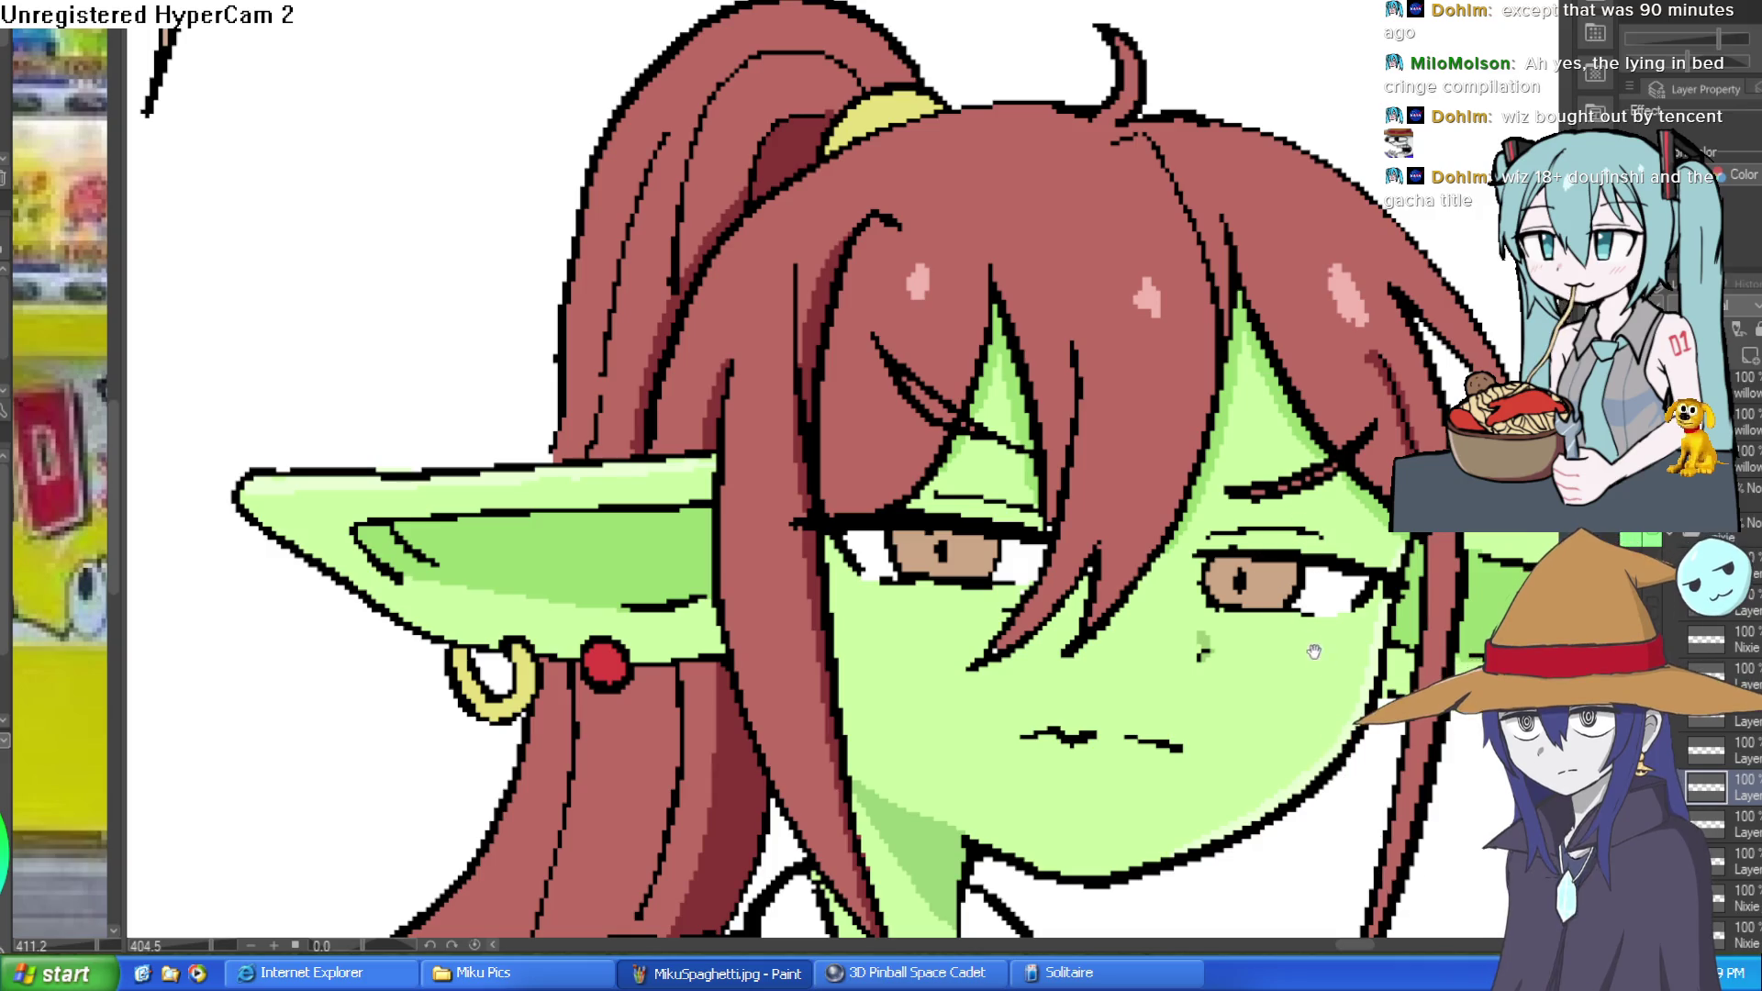
{"action": "scroll", "coordinate": [1277, 351], "scroll_direction": "down", "scroll_amount": 3}
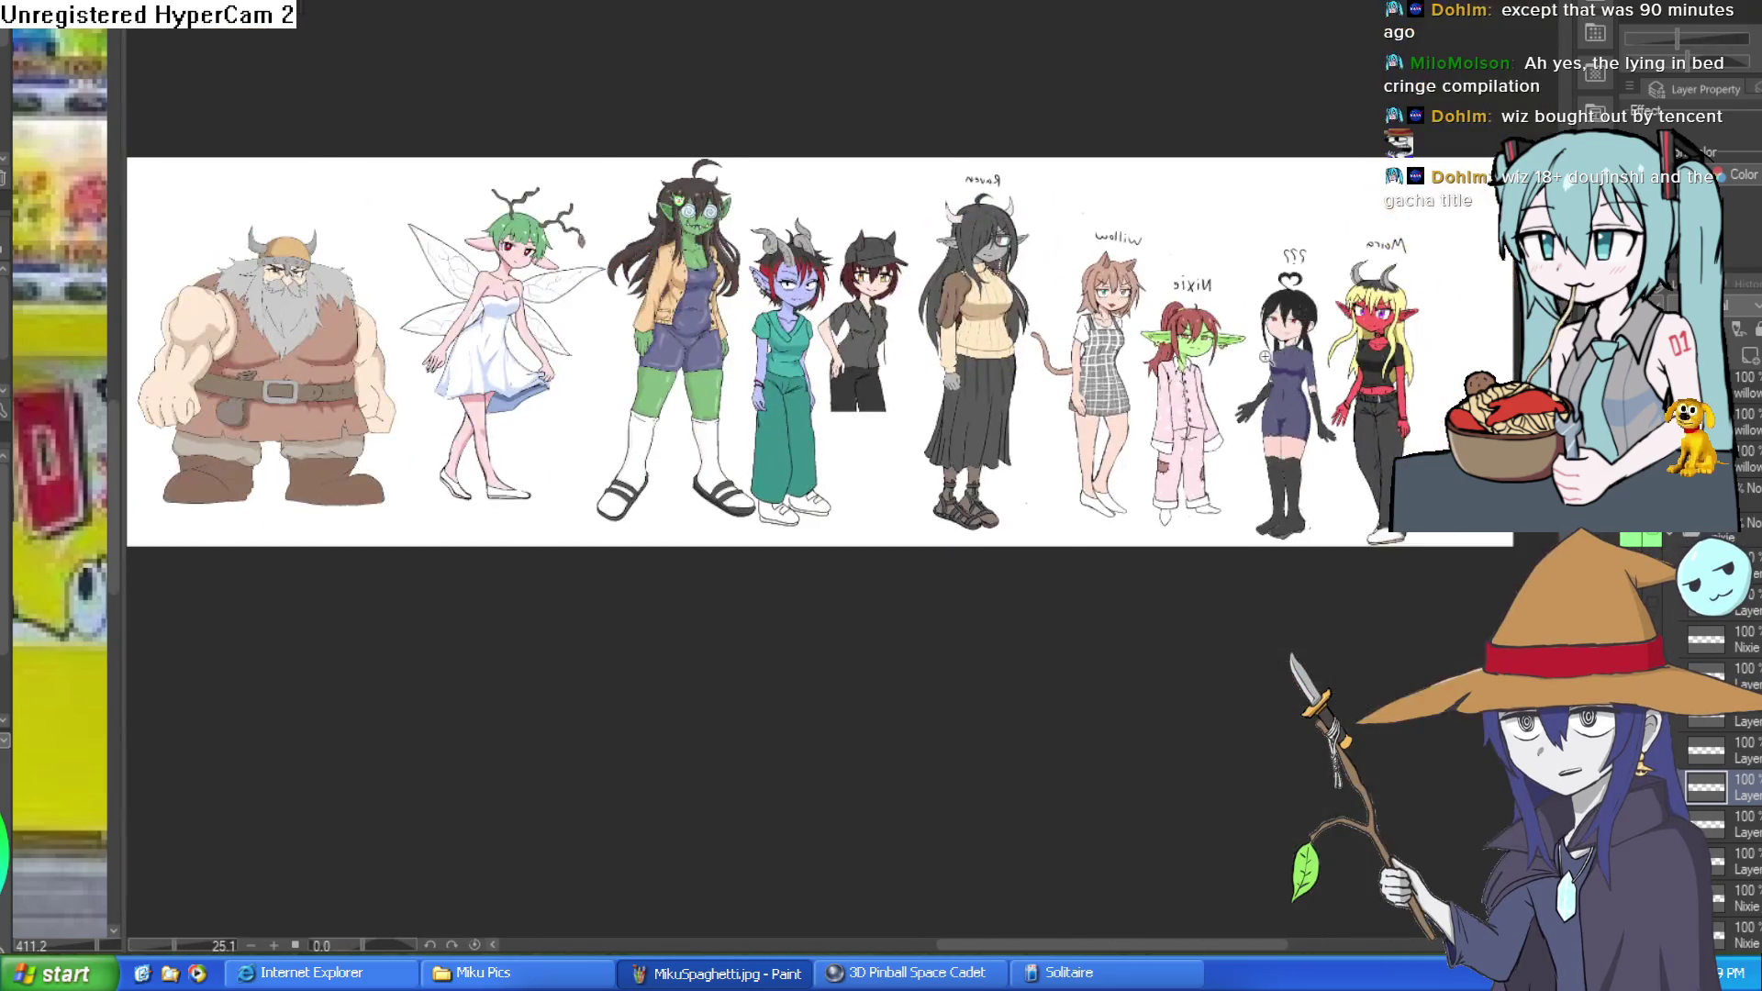
{"action": "scroll", "coordinate": [1277, 352], "scroll_direction": "up", "scroll_amount": 10}
{"action": "left_click_drag", "start_coordinate": [1276, 351], "coordinate": [719, 299]}
{"action": "scroll", "coordinate": [1286, 465], "scroll_direction": "up", "scroll_amount": 1}
{"action": "mouse_move", "coordinate": [1286, 465]}
{"action": "left_mouse_down"}
{"action": "mouse_move", "coordinate": [1097, 347]}
{"action": "mouse_move", "coordinate": [1182, 497]}
{"action": "left_mouse_up"}
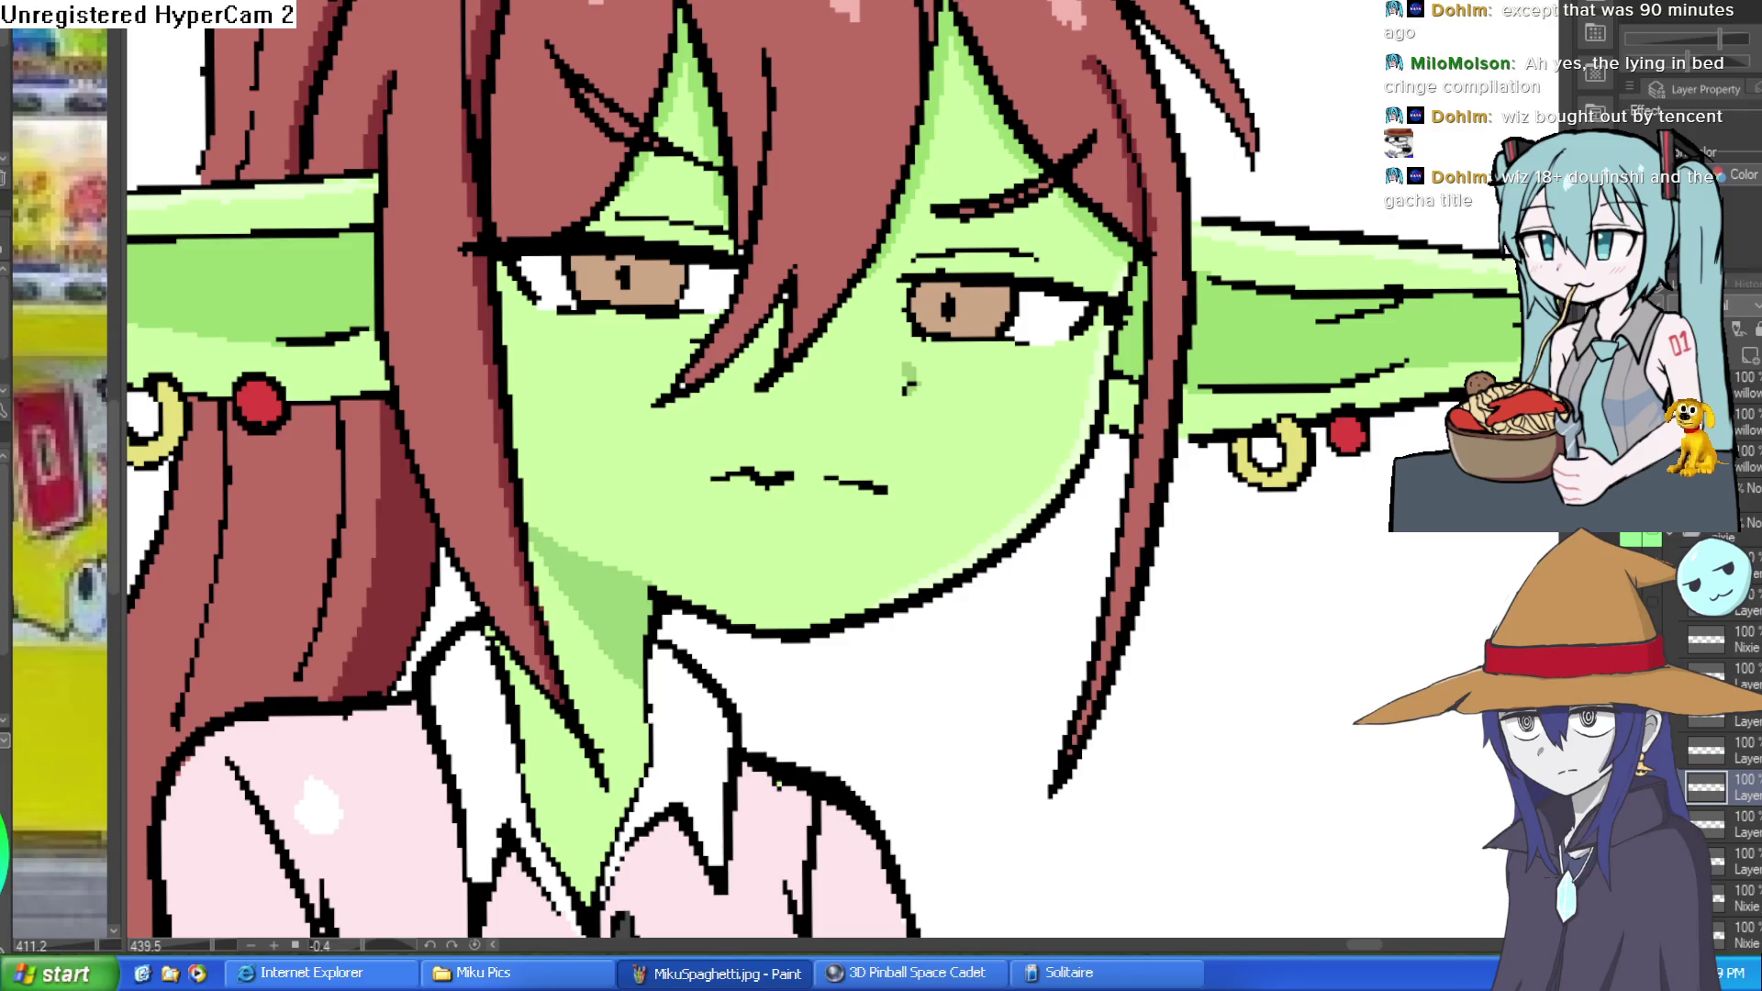
{"action": "key", "text": "ctrl+z"}
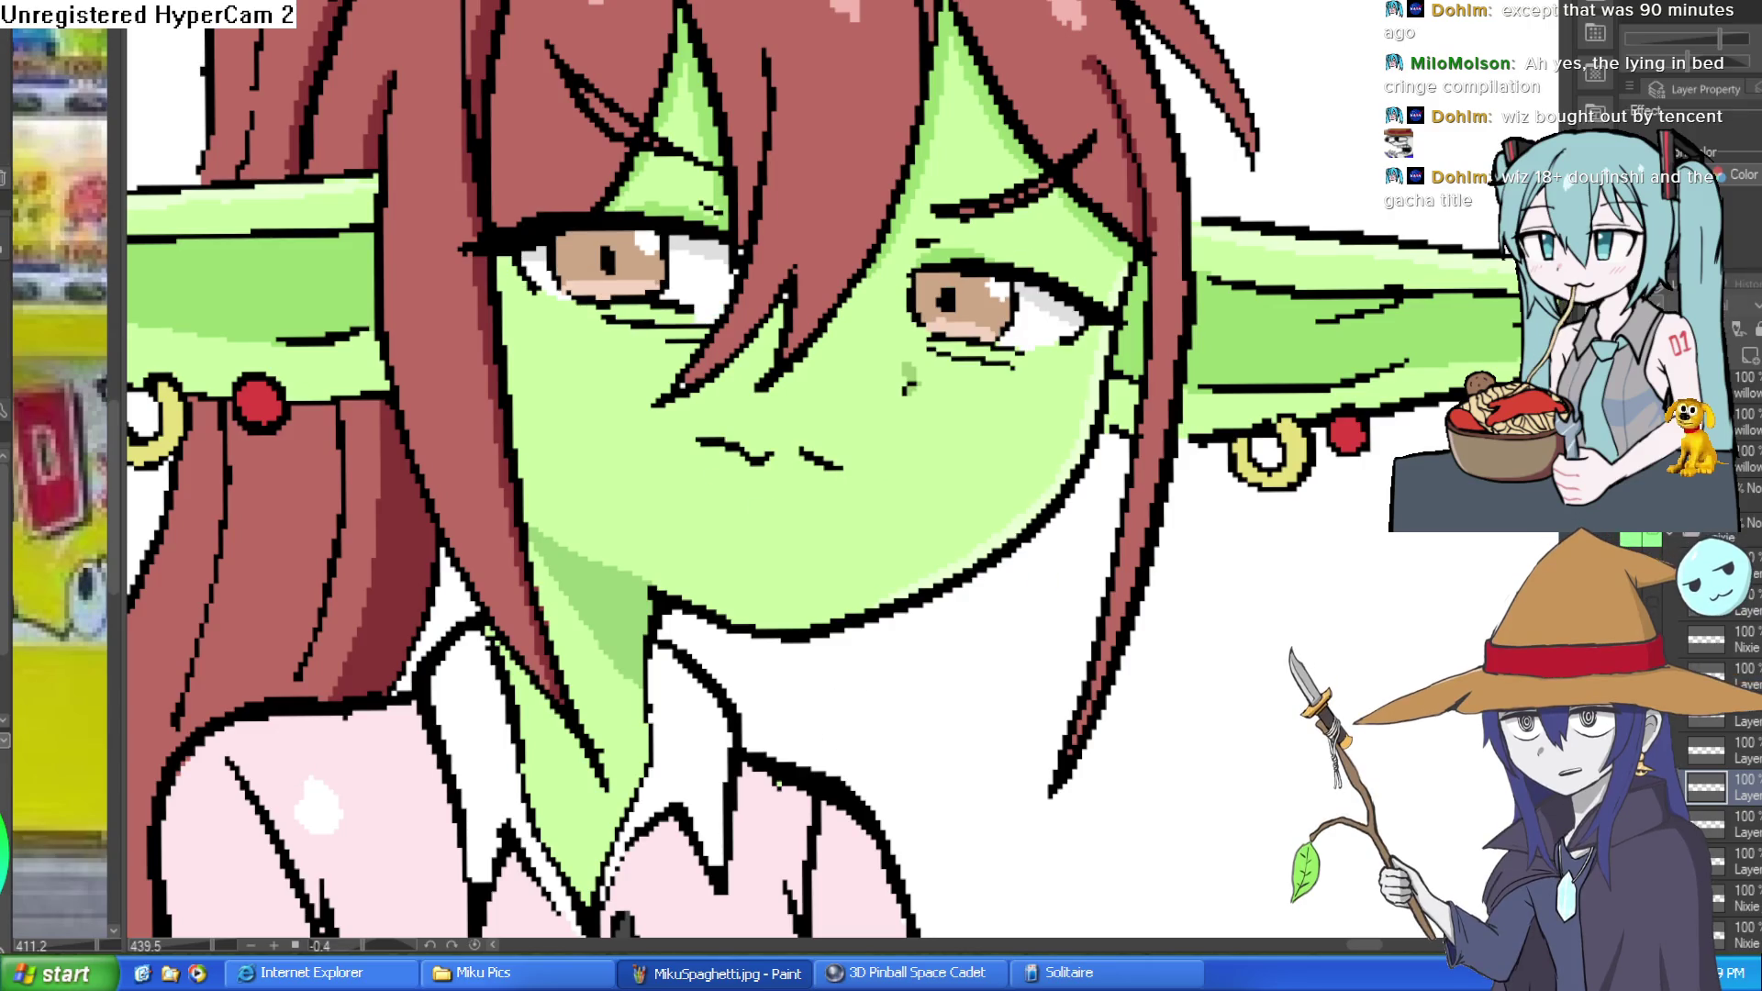
Select the tan iris area and brush a light pink shade across its lower part.
{"action": "left_click_drag", "start_coordinate": [959, 341], "coordinate": [973, 292]}
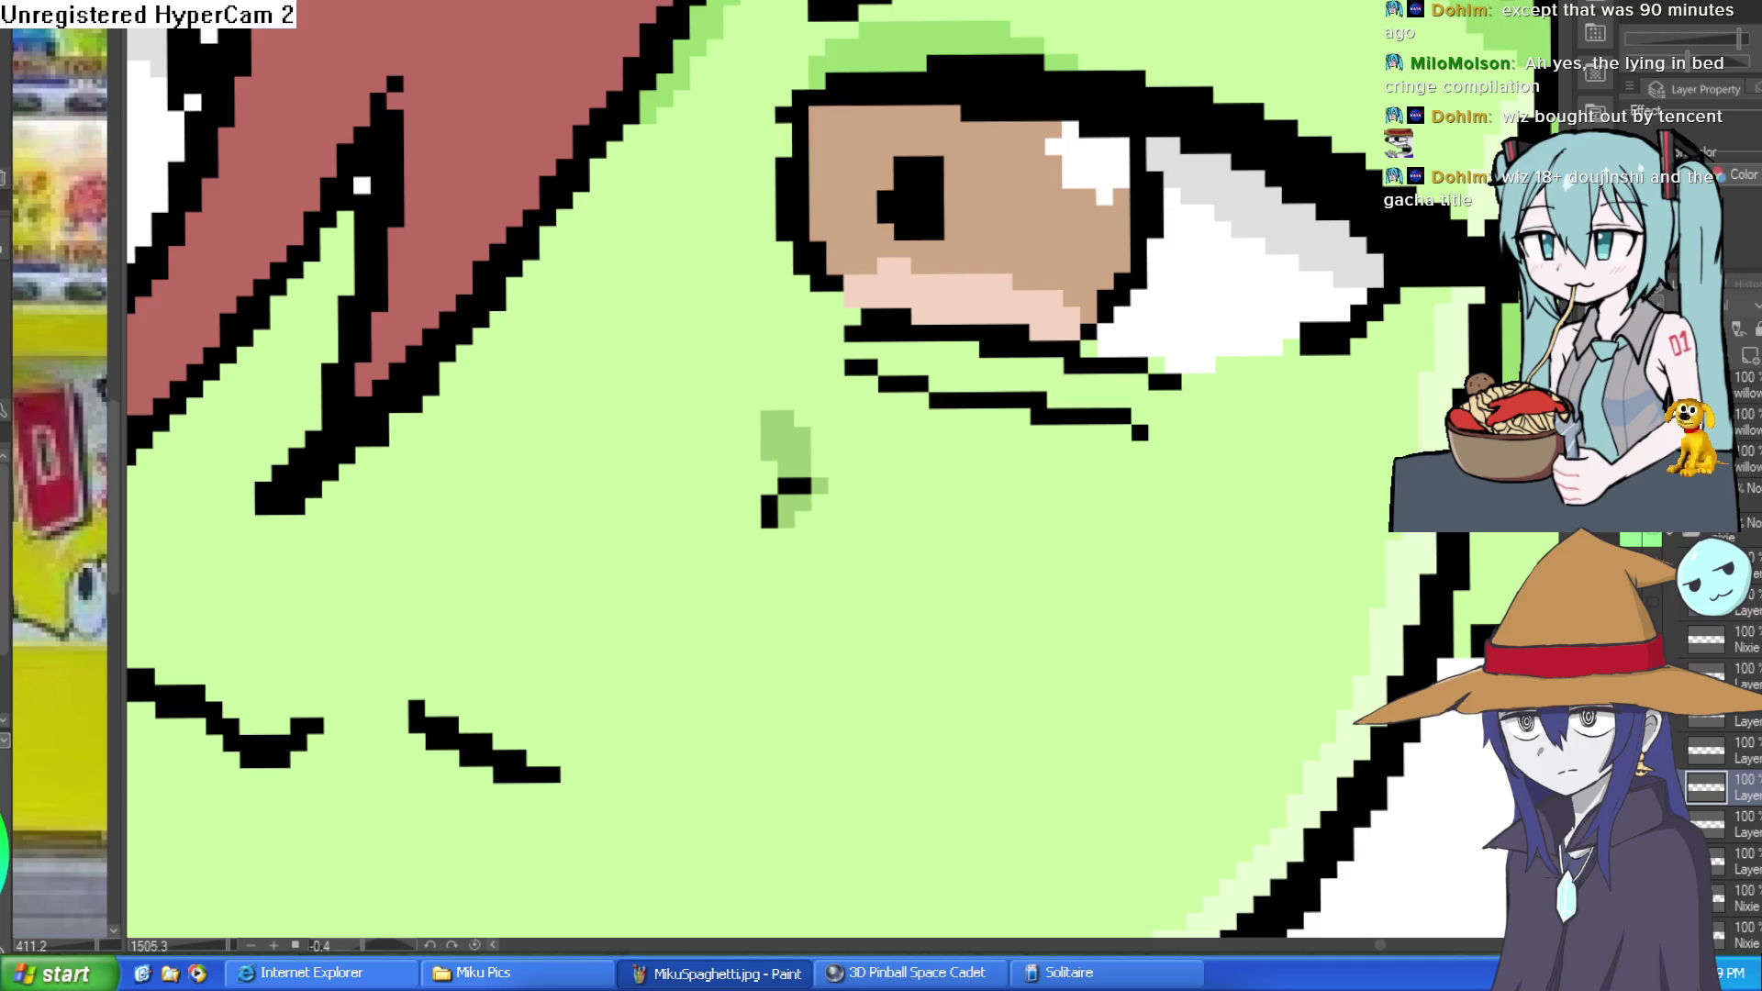
{"action": "left_click_drag", "start_coordinate": [1178, 575], "coordinate": [1129, 276]}
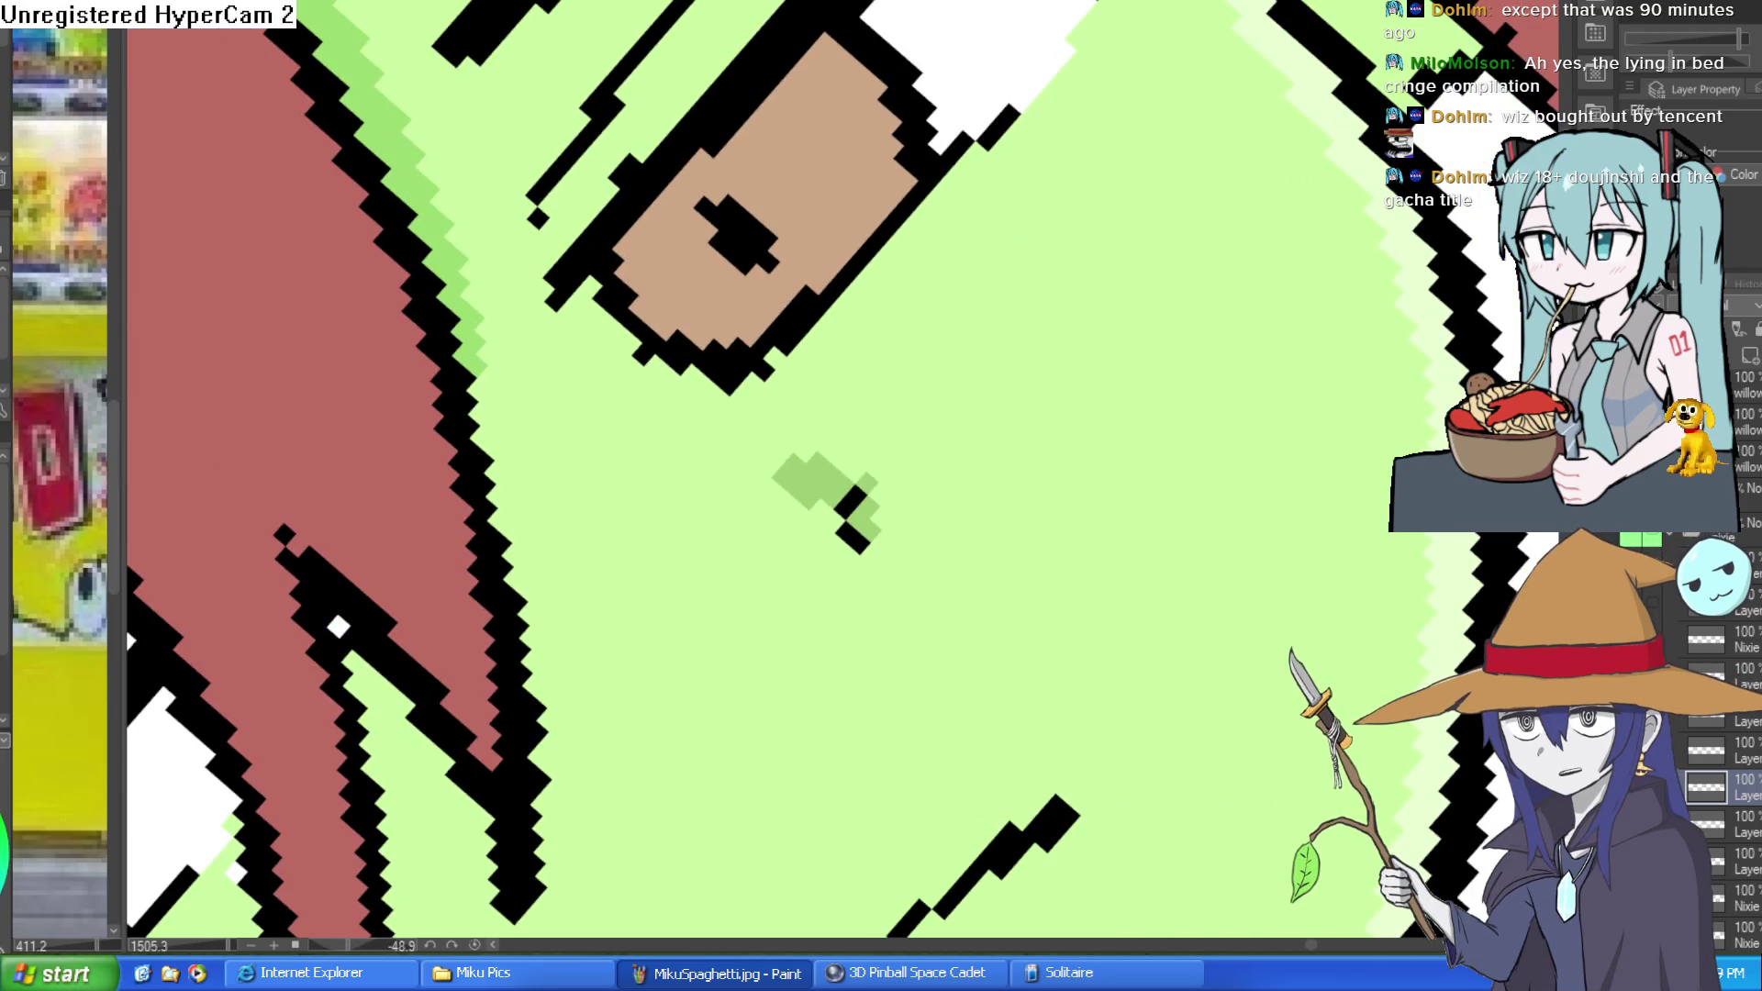
{"action": "scroll", "coordinate": [610, 551], "scroll_direction": "up", "scroll_amount": 5}
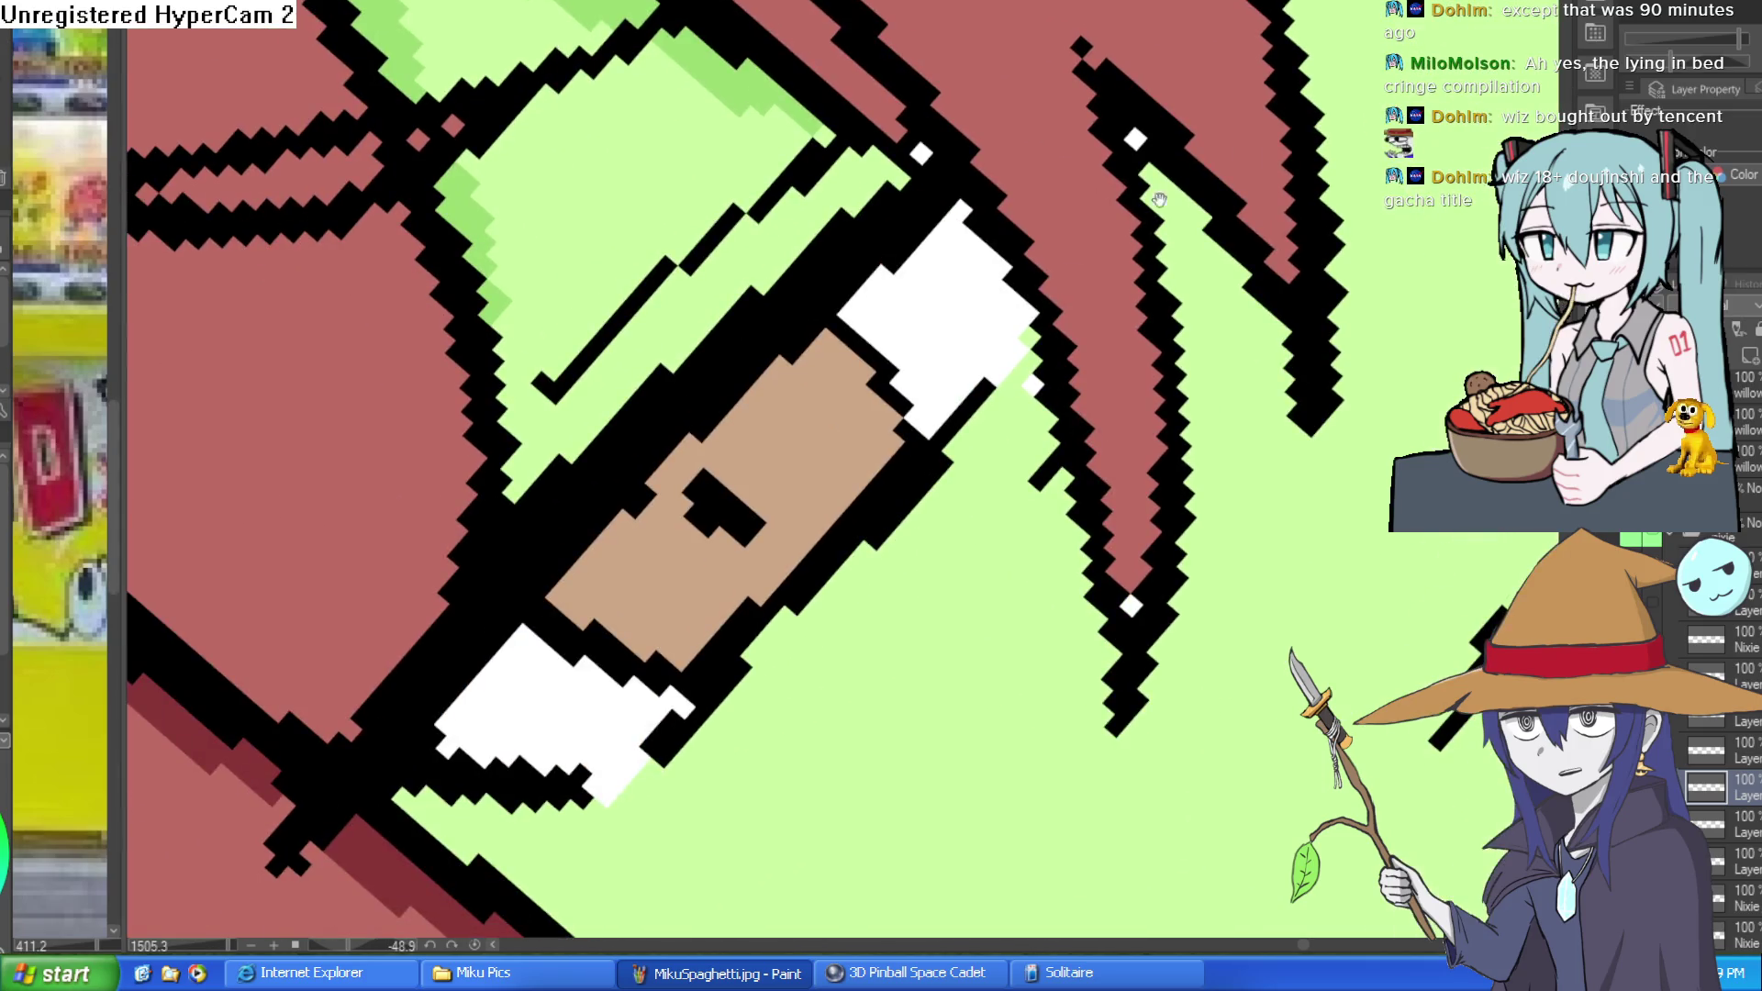
{"action": "left_click", "coordinate": [801, 475]}
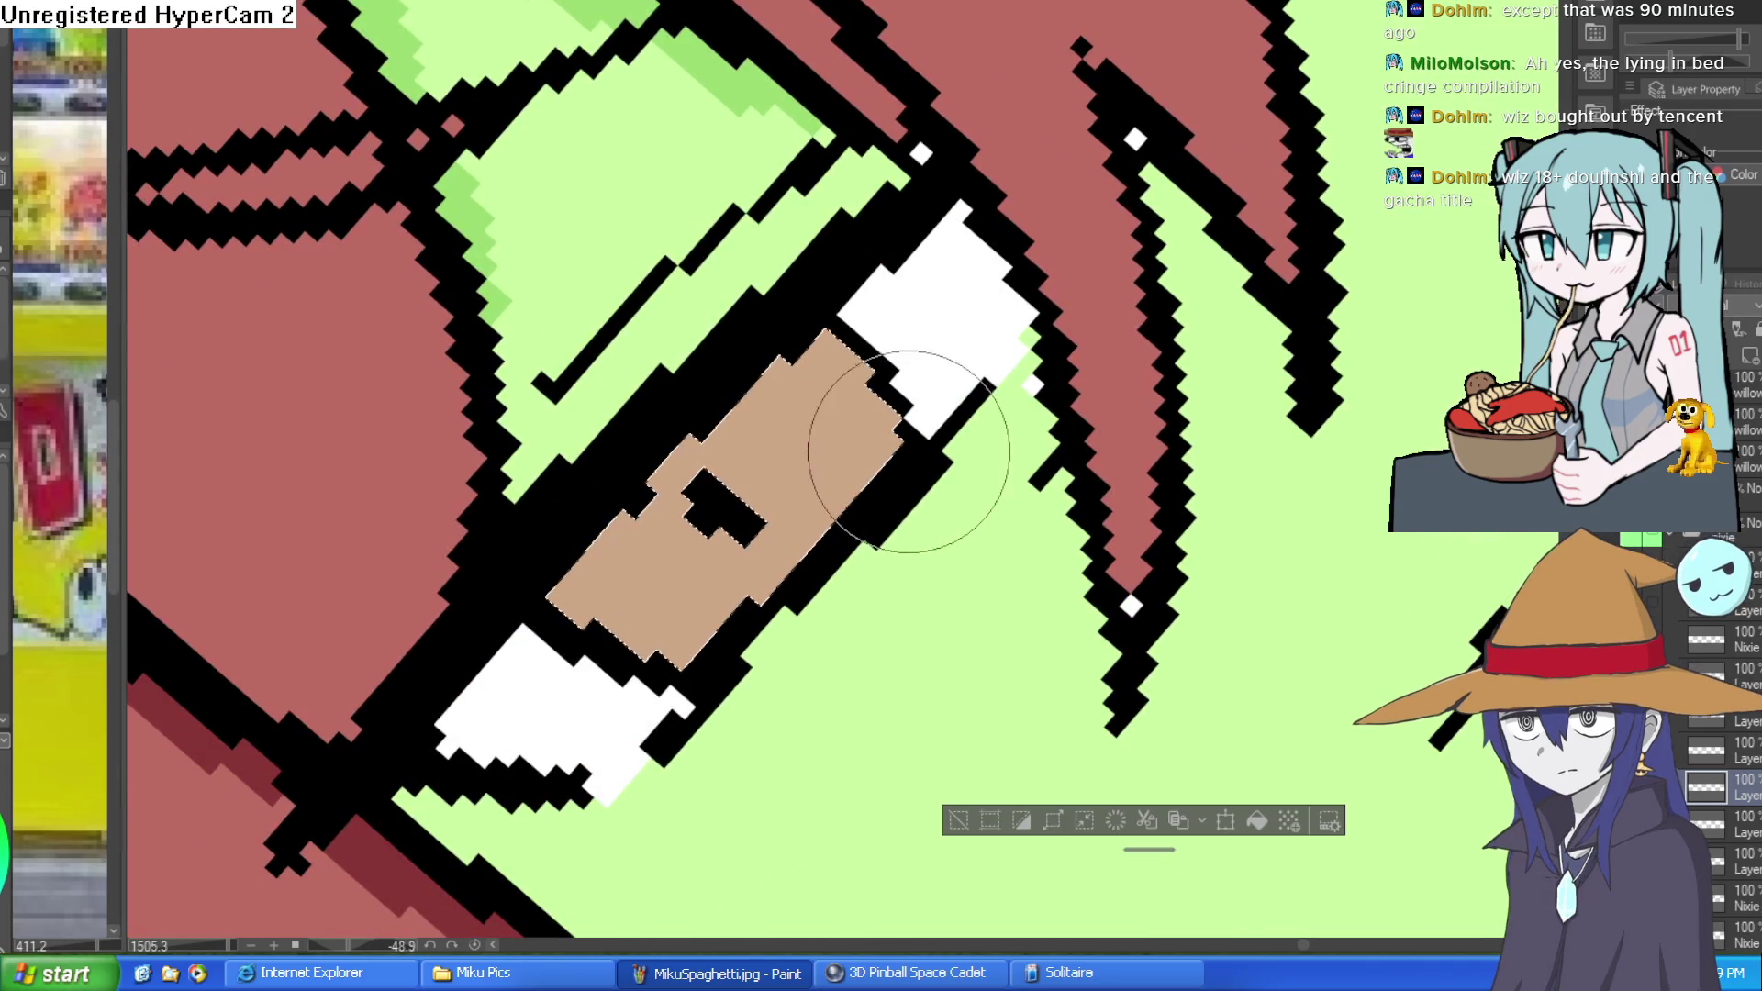
{"action": "mouse_move", "coordinate": [649, 688]}
{"action": "left_mouse_down"}
{"action": "mouse_move", "coordinate": [806, 492]}
{"action": "mouse_move", "coordinate": [897, 415]}
{"action": "left_mouse_up"}
{"action": "left_click_drag", "start_coordinate": [1089, 413], "coordinate": [951, 471]}
{"action": "scroll", "coordinate": [950, 471], "scroll_direction": "down", "scroll_amount": 3}
{"action": "scroll", "coordinate": [768, 355], "scroll_direction": "up", "scroll_amount": 2}
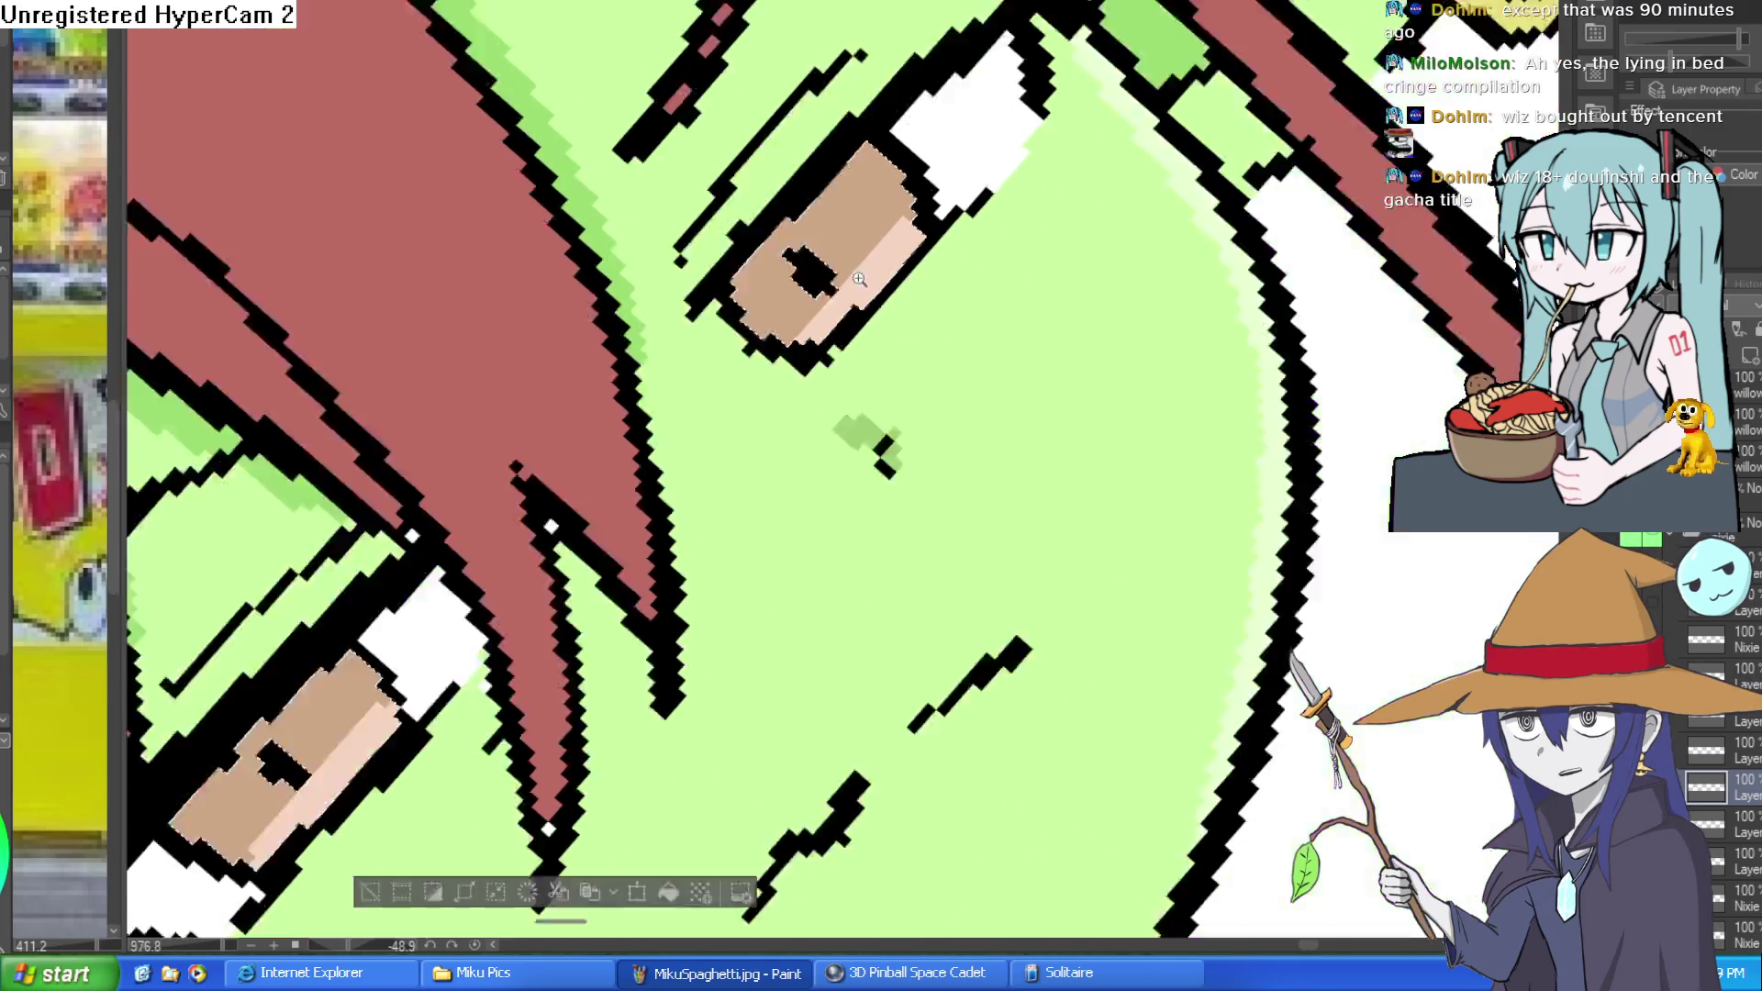
{"action": "scroll", "coordinate": [888, 266], "scroll_direction": "down", "scroll_amount": 5}
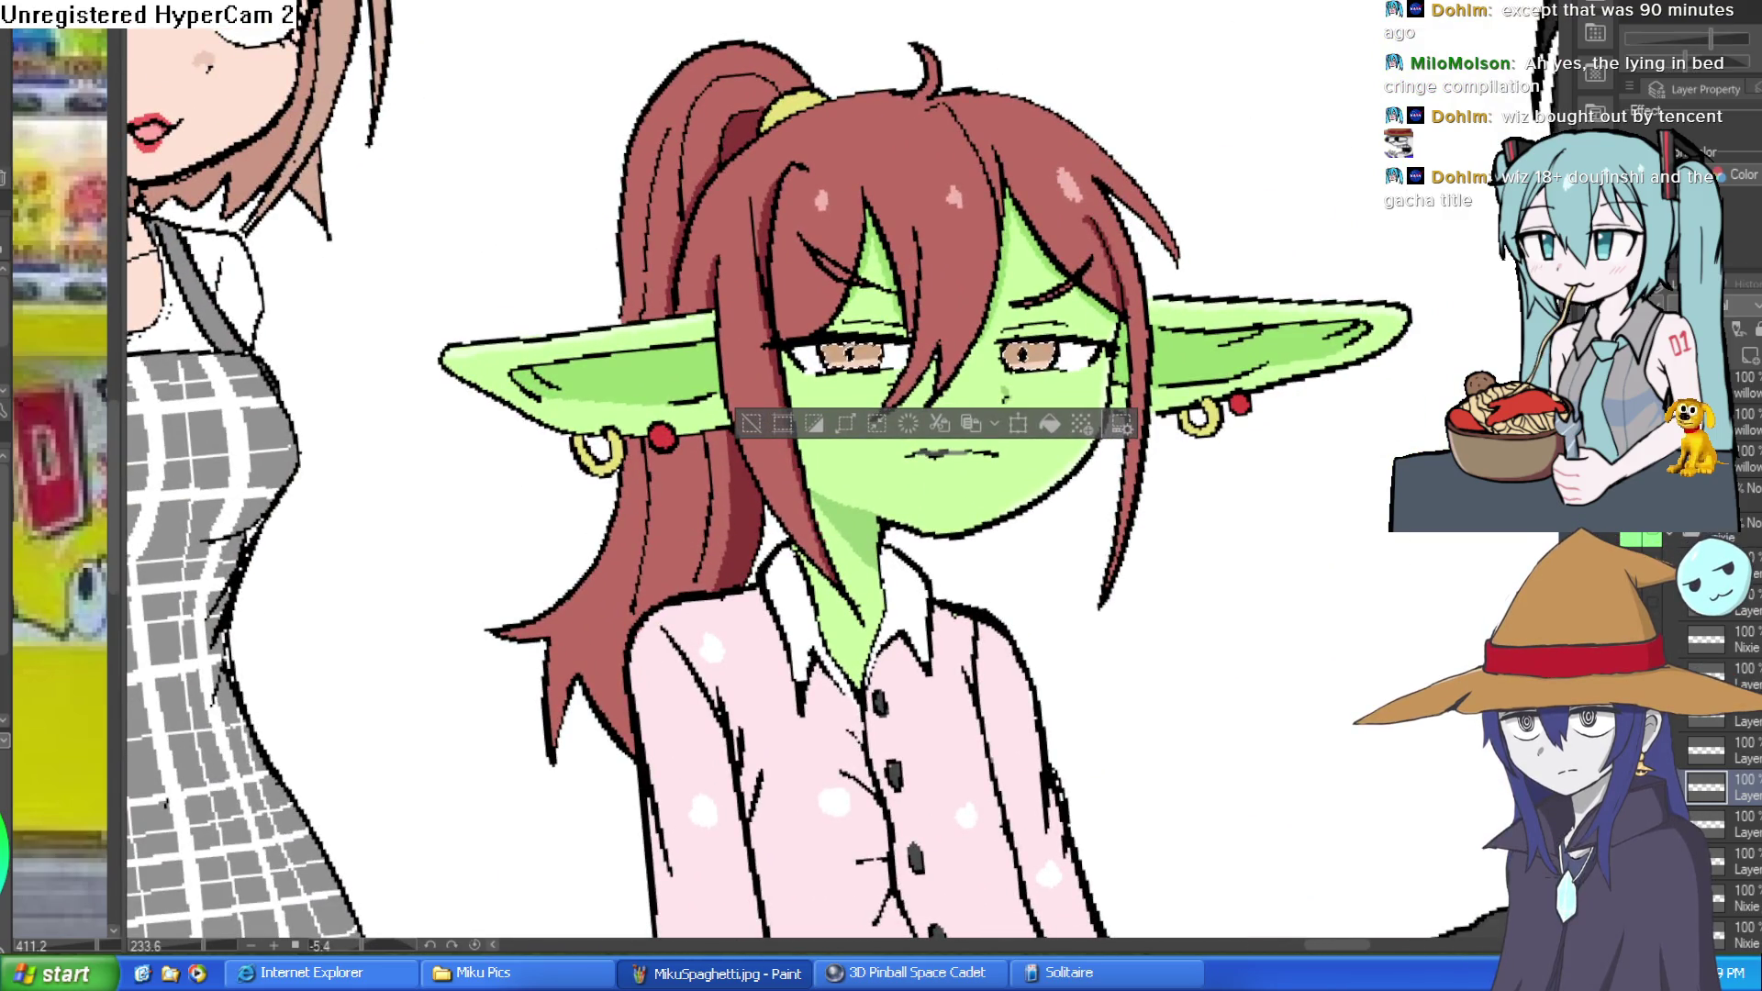
Dab small white highlights into the upper corners of both irises, then deselect.
{"action": "scroll", "coordinate": [1019, 353], "scroll_direction": "up", "scroll_amount": 5}
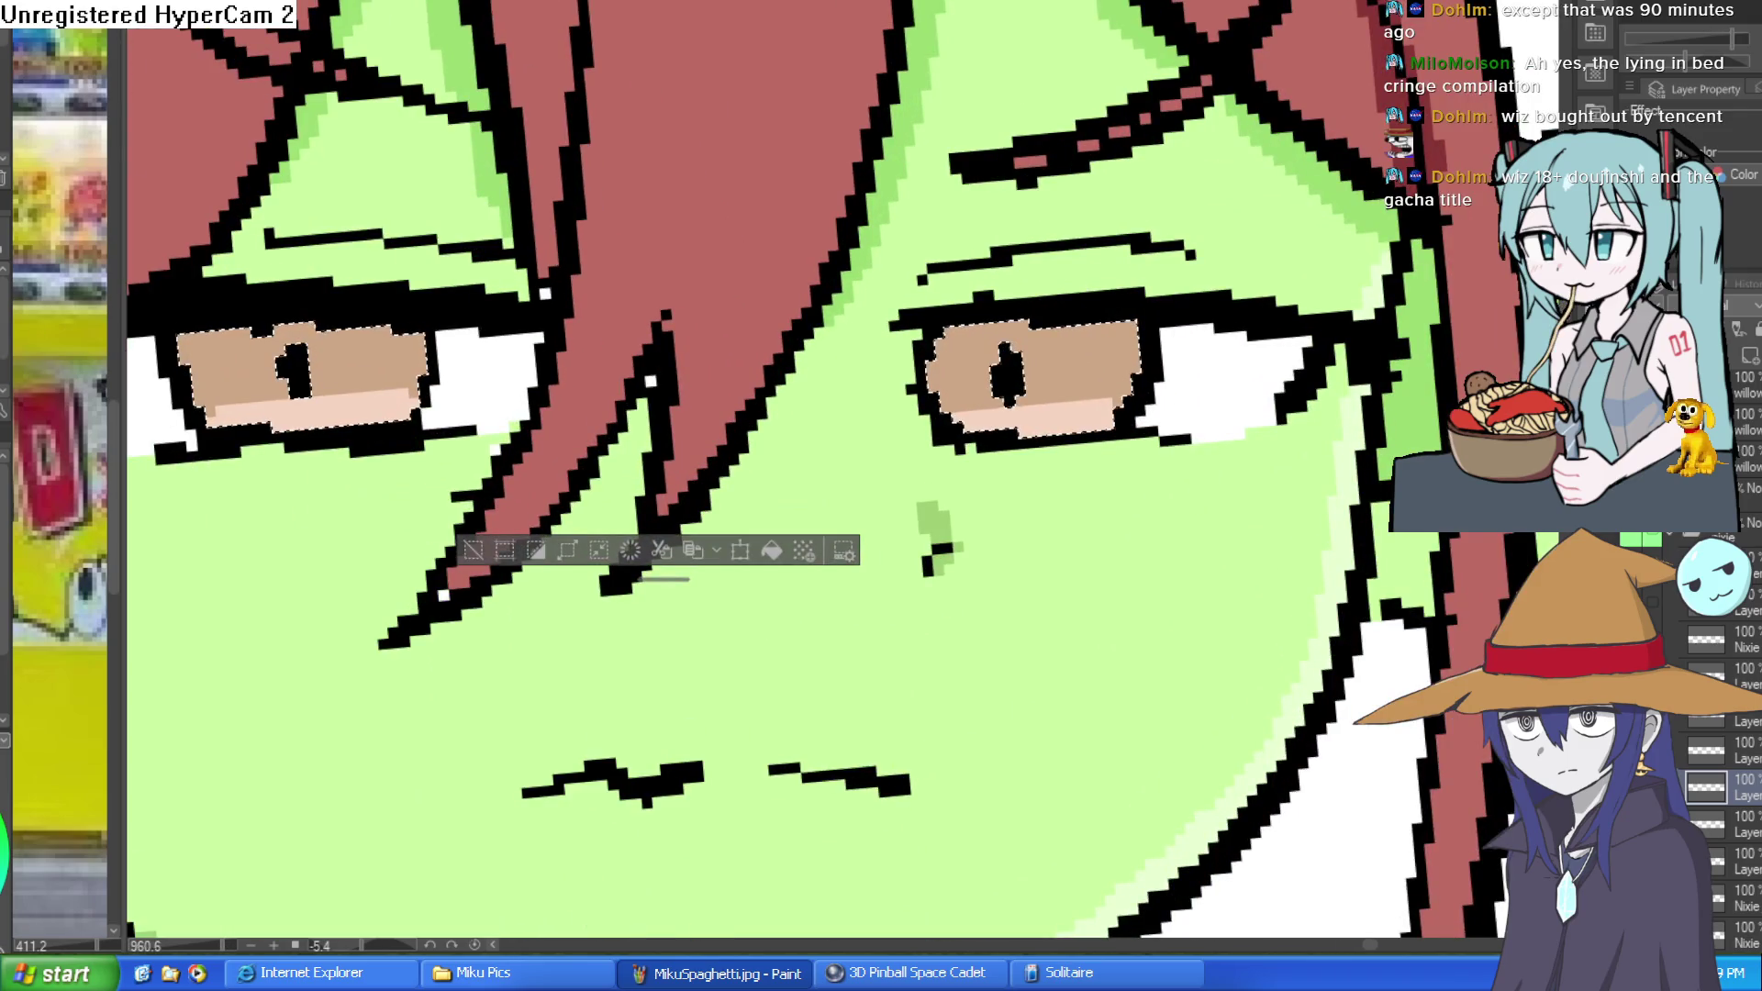
{"action": "left_click", "coordinate": [1118, 340]}
{"action": "left_click", "coordinate": [413, 346]}
{"action": "left_click", "coordinate": [399, 346]}
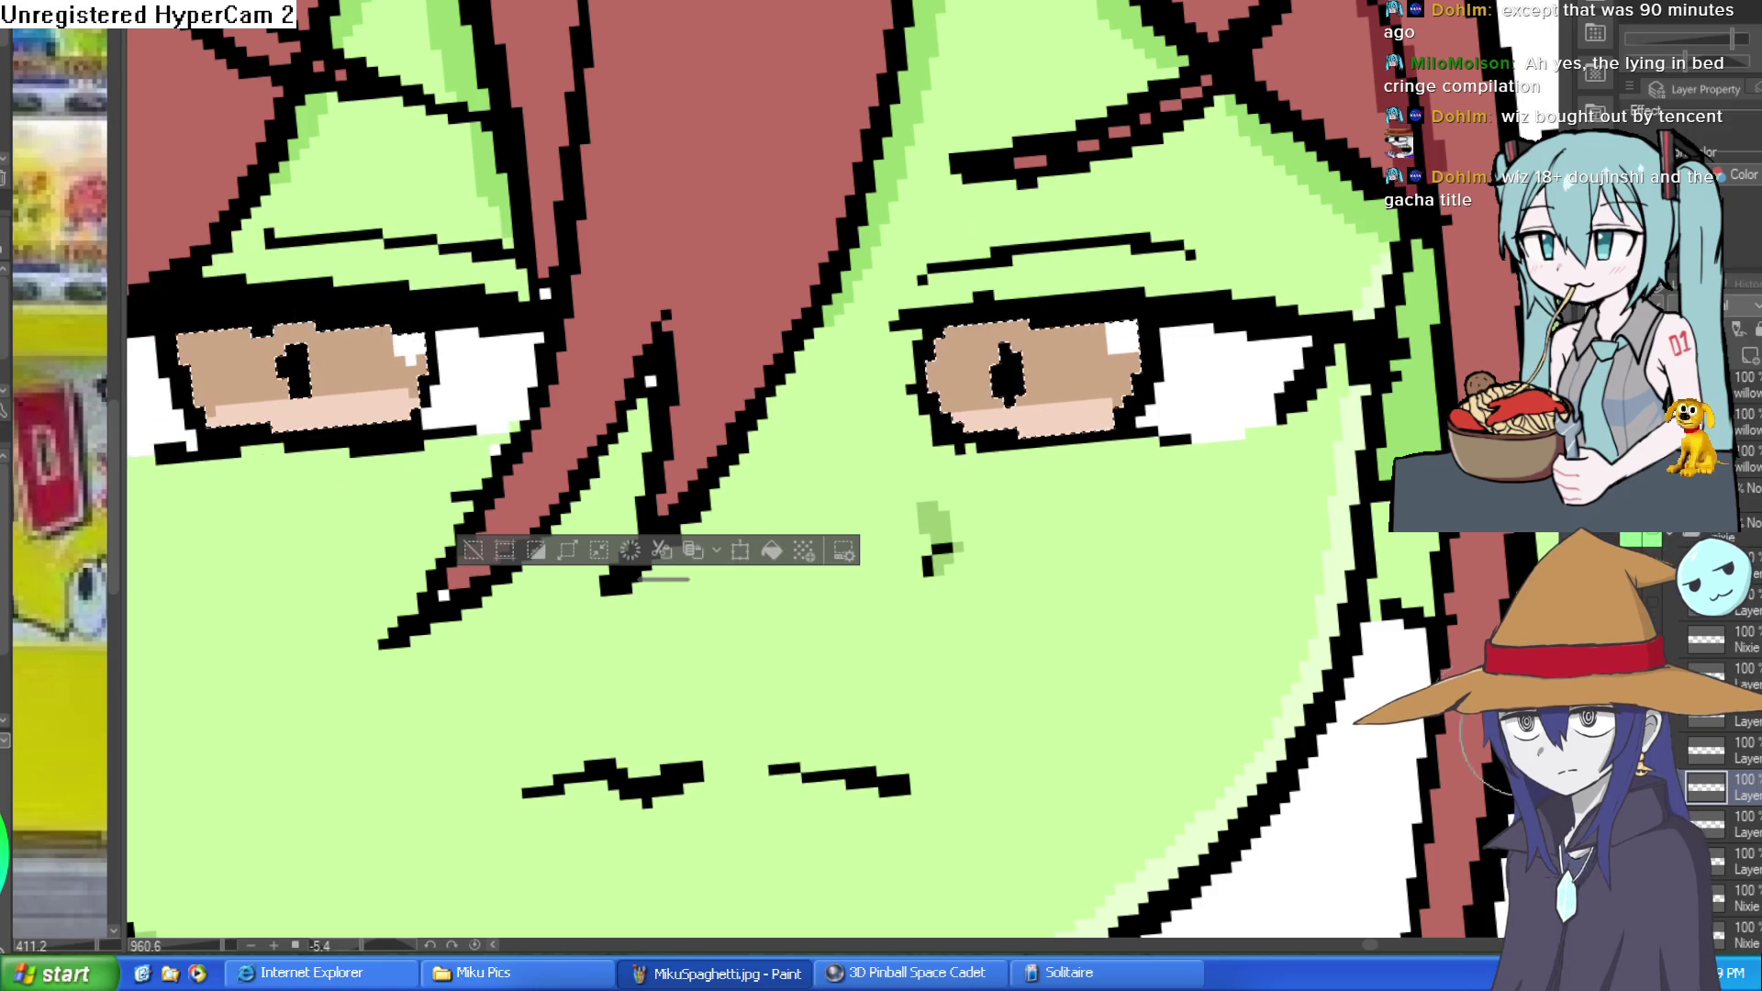
{"action": "key", "text": "ctrl+d"}
Undo twice to revert the eyes and mouth to the earlier version.
{"action": "scroll", "coordinate": [725, 549], "scroll_direction": "down", "scroll_amount": 3}
{"action": "mouse_move", "coordinate": [1037, 545]}
{"action": "left_mouse_down"}
{"action": "mouse_move", "coordinate": [1041, 519]}
{"action": "mouse_move", "coordinate": [1209, 497]}
{"action": "left_mouse_up"}
{"action": "key", "text": "ctrl+z"}
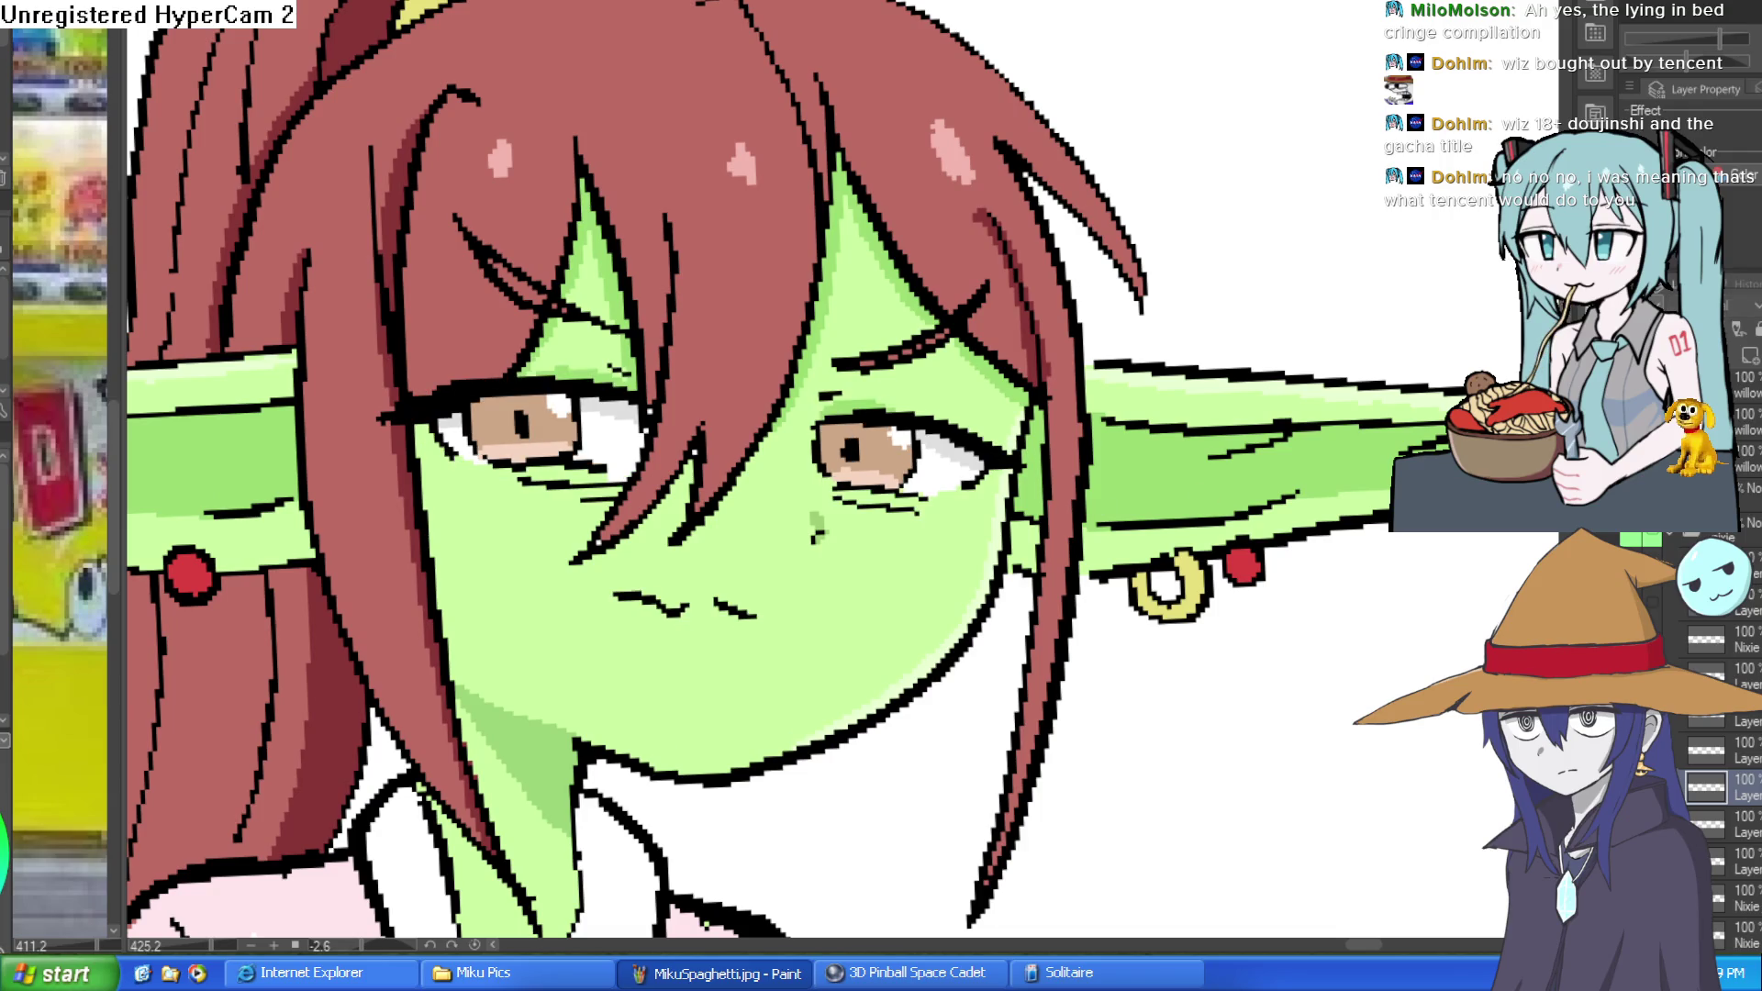
{"action": "key", "text": "ctrl+z"}
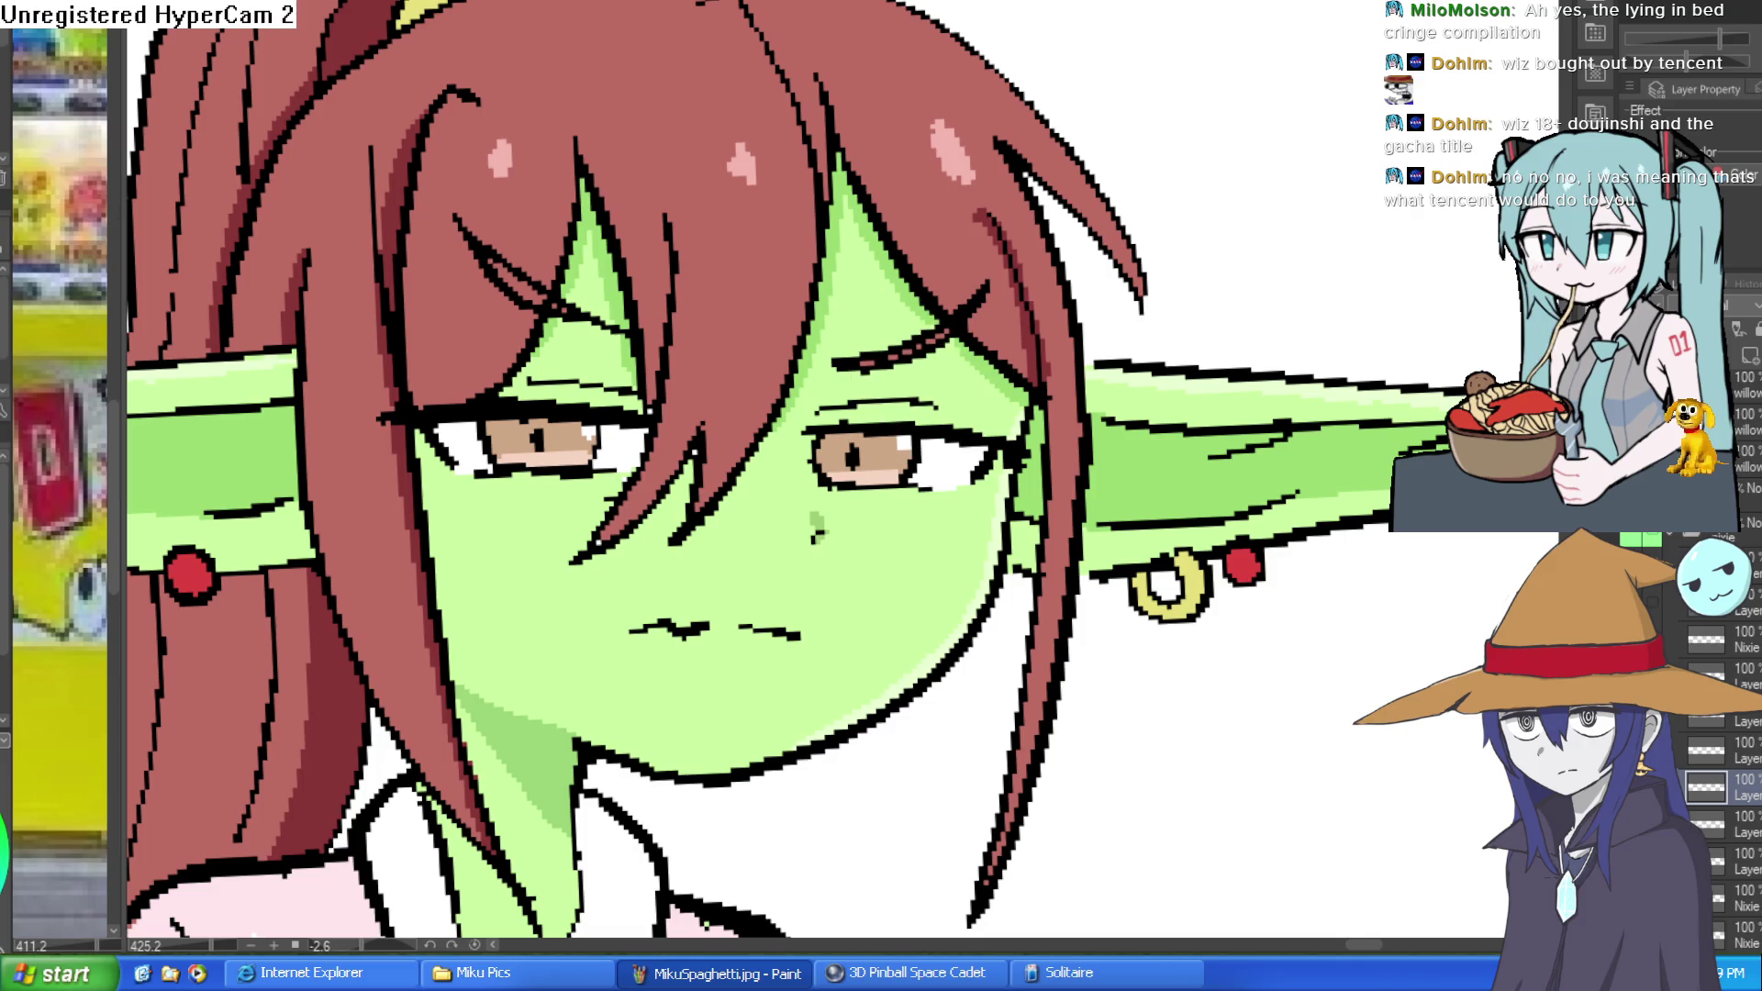
Cover the stray dark brow strokes near the eyes with skin green.
{"action": "scroll", "coordinate": [863, 314], "scroll_direction": "up", "scroll_amount": 2}
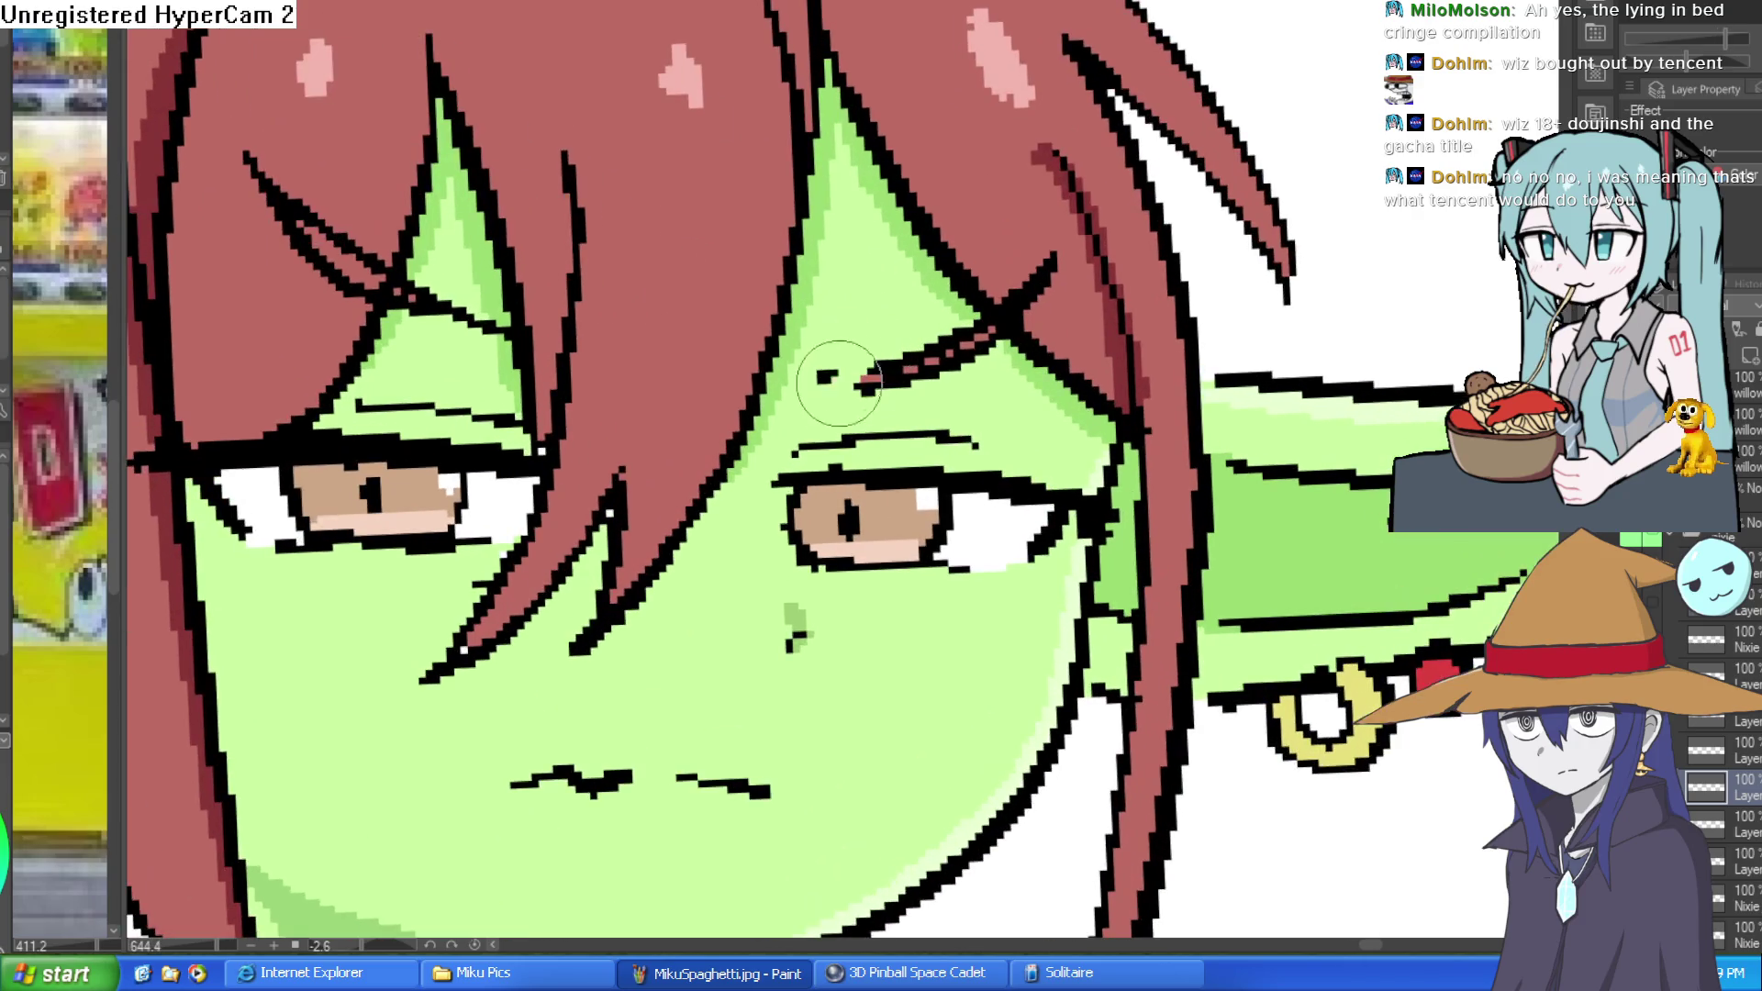
{"action": "mouse_move", "coordinate": [862, 401]}
{"action": "left_mouse_down"}
{"action": "mouse_move", "coordinate": [957, 377]}
{"action": "mouse_move", "coordinate": [962, 340]}
{"action": "left_mouse_up"}
{"action": "mouse_move", "coordinate": [462, 308]}
{"action": "left_mouse_down"}
{"action": "mouse_move", "coordinate": [413, 317]}
{"action": "mouse_move", "coordinate": [433, 290]}
{"action": "mouse_move", "coordinate": [463, 341]}
{"action": "mouse_move", "coordinate": [491, 316]}
{"action": "left_mouse_up"}
{"action": "left_click", "coordinate": [392, 187], "text": "alt"}
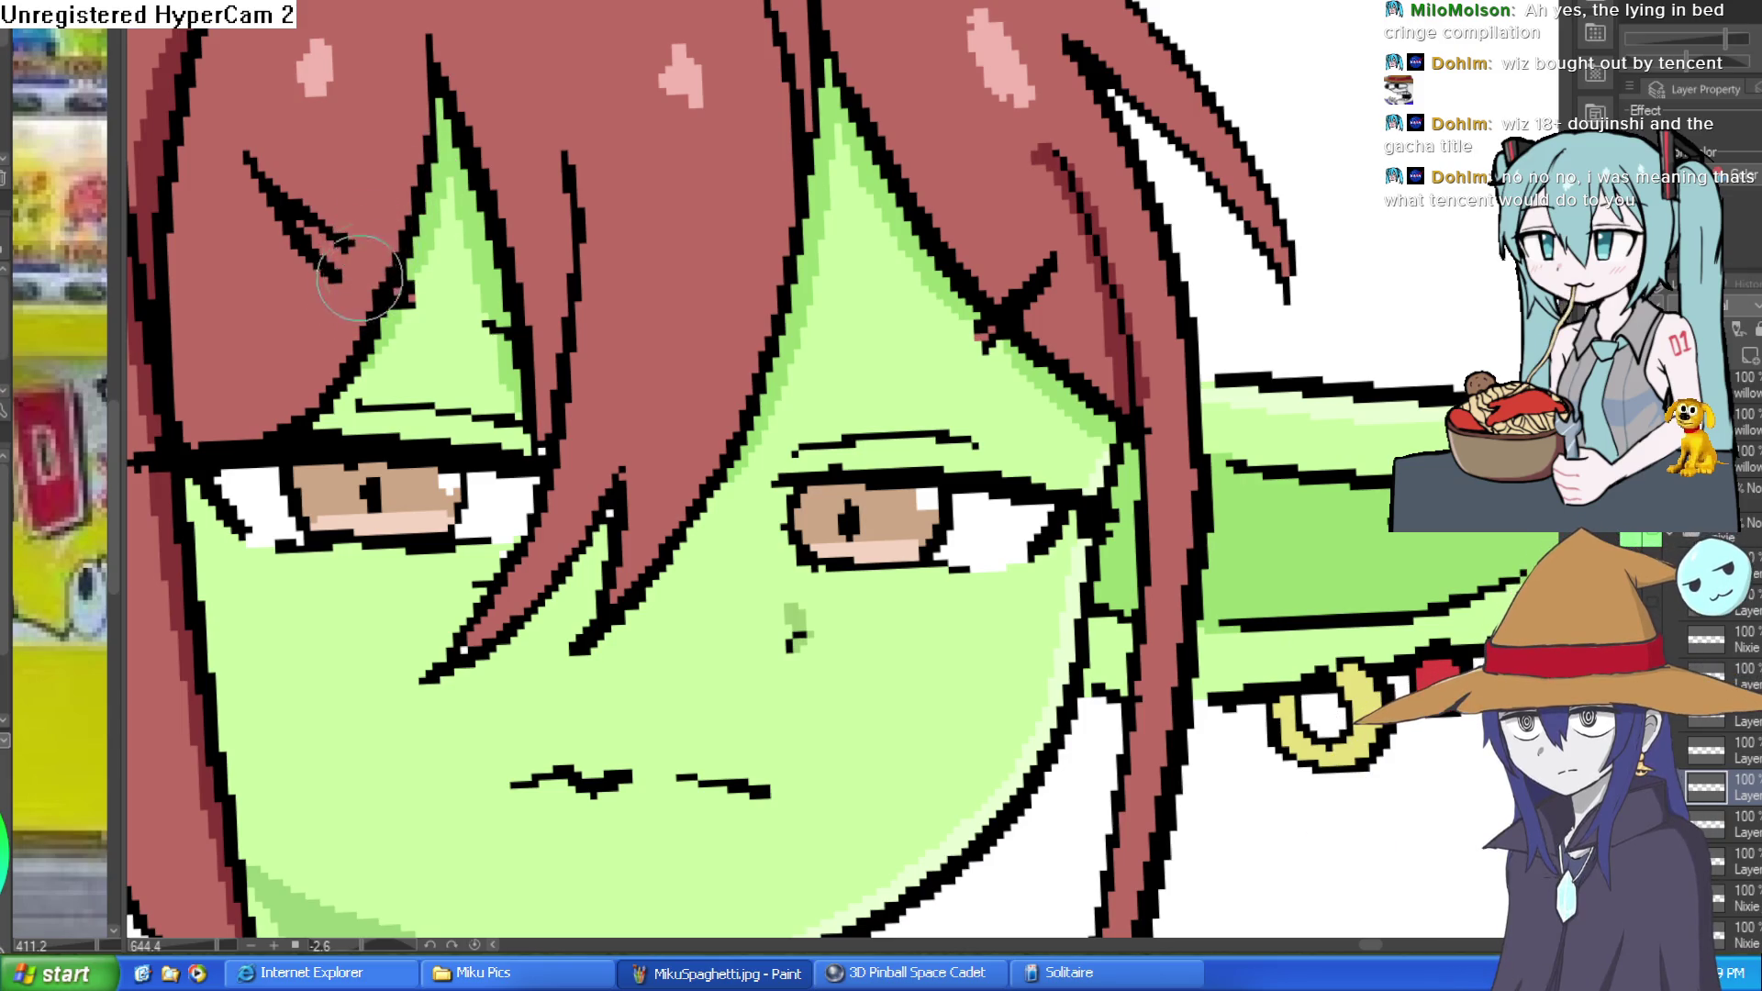
Paint over the dark stroke in the upper-left hair and rotate the canvas view.
{"action": "left_click_drag", "start_coordinate": [314, 216], "coordinate": [252, 142]}
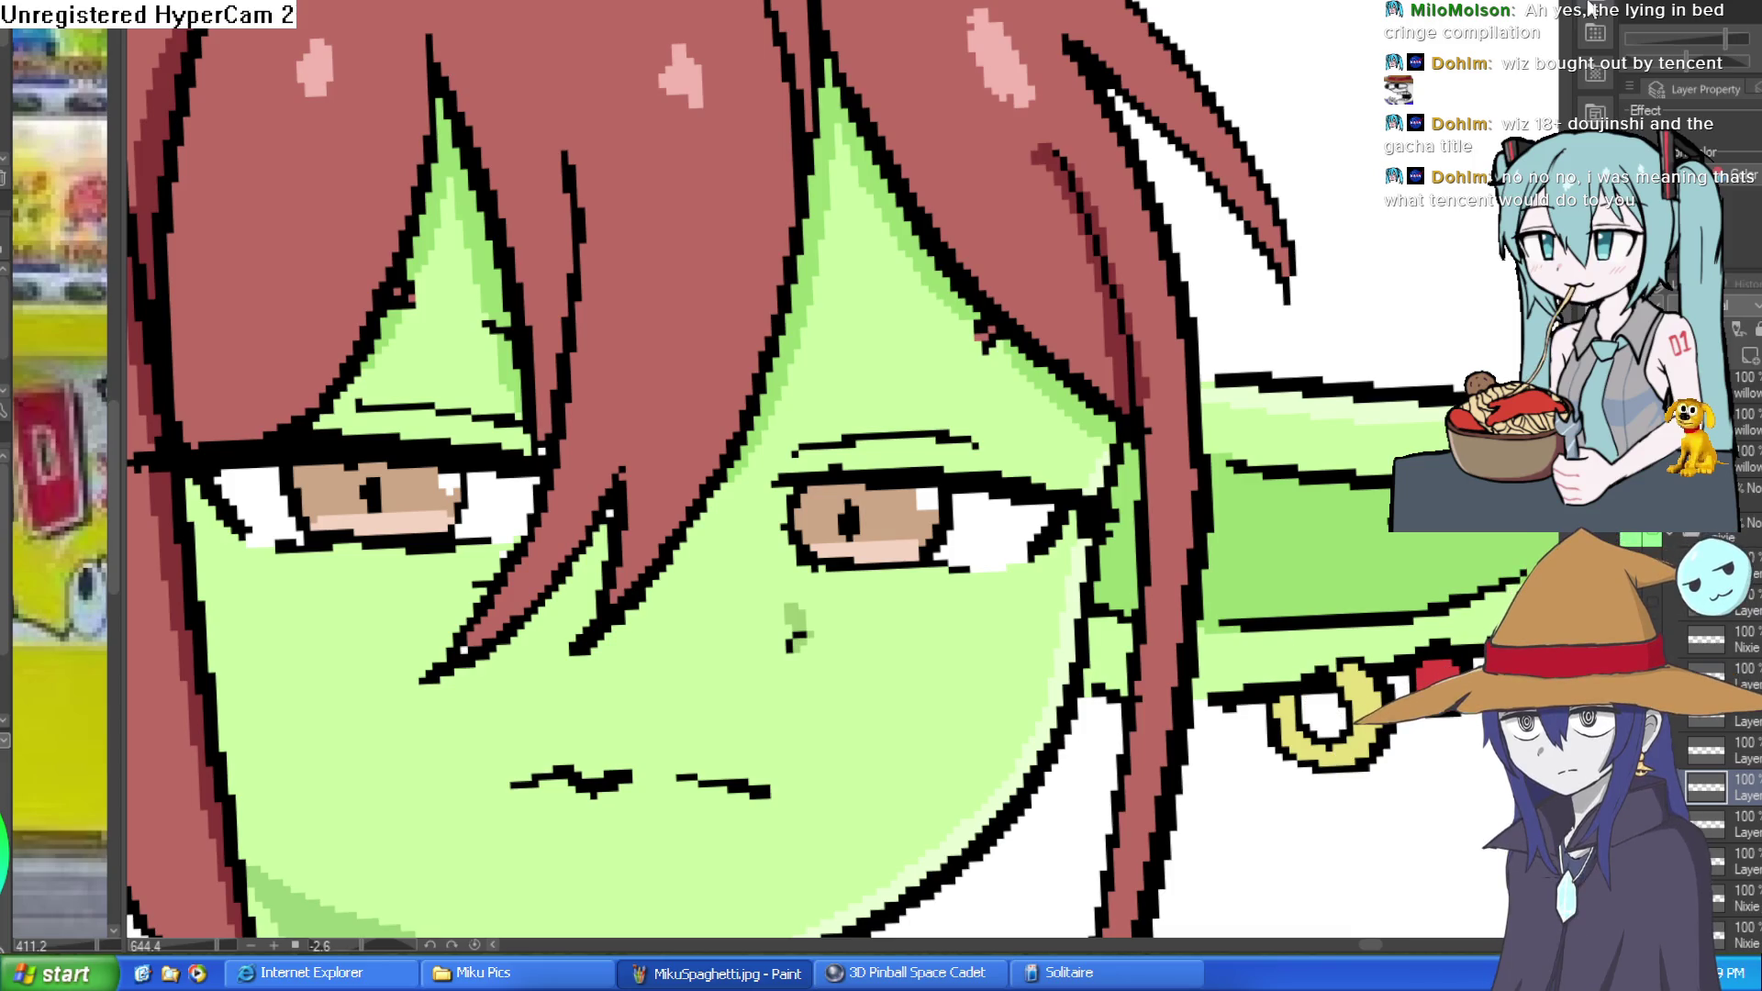
{"action": "left_click", "coordinate": [941, 323], "text": "alt"}
{"action": "left_click_drag", "start_coordinate": [911, 253], "coordinate": [1027, 367]}
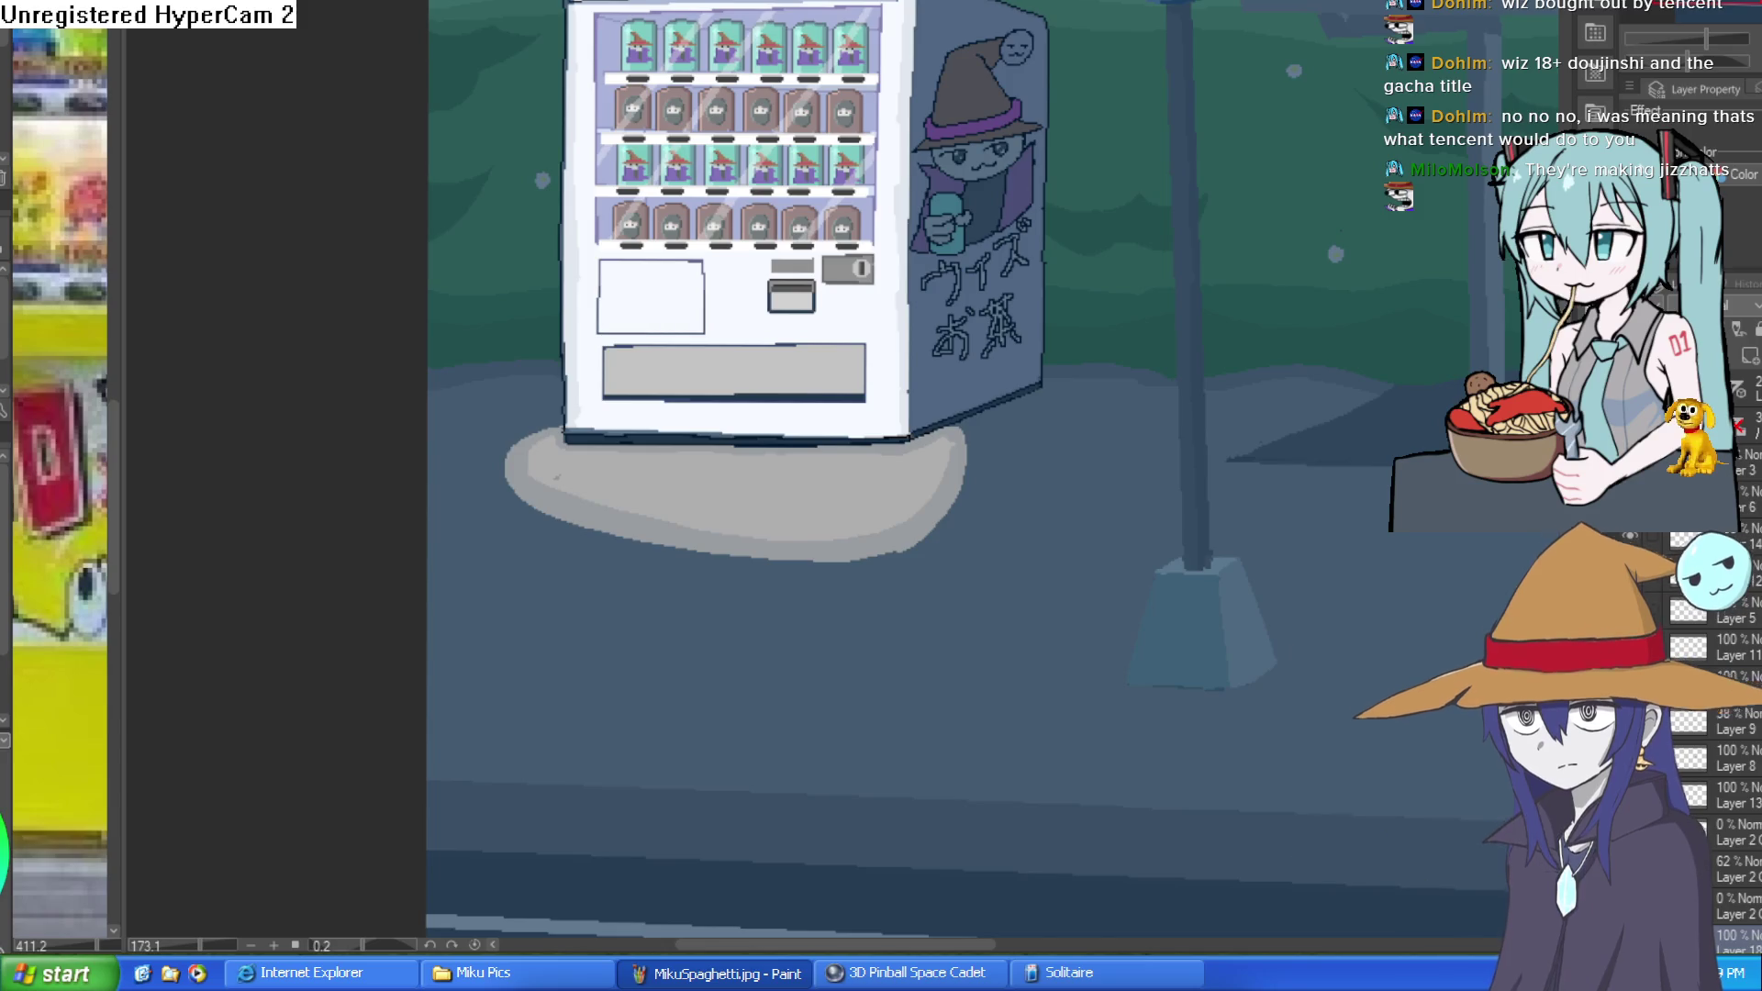
Pan across the vending machine street scene canvas.
{"action": "mouse_move", "coordinate": [1129, 218]}
{"action": "left_mouse_down"}
{"action": "mouse_move", "coordinate": [1089, 332]}
{"action": "mouse_move", "coordinate": [1017, 400]}
{"action": "left_mouse_up"}
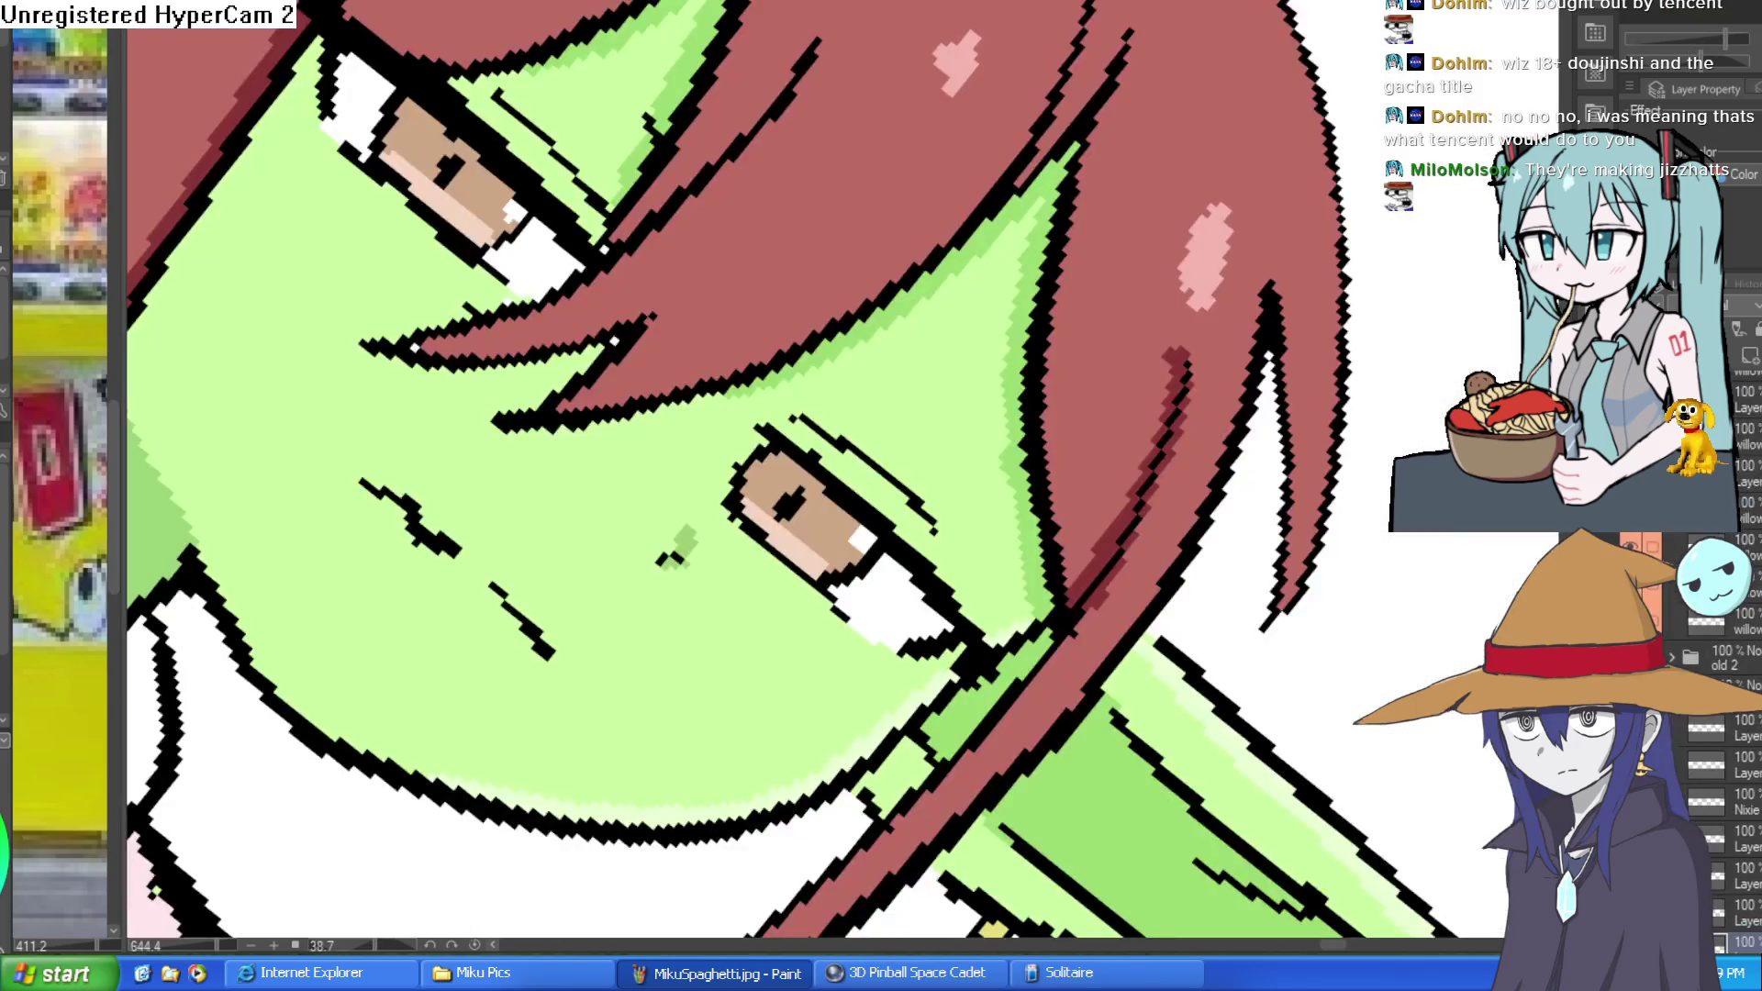
Rotate the view so the goblin girl stands upright.
{"action": "left_click_drag", "start_coordinate": [1294, 246], "coordinate": [1093, 37]}
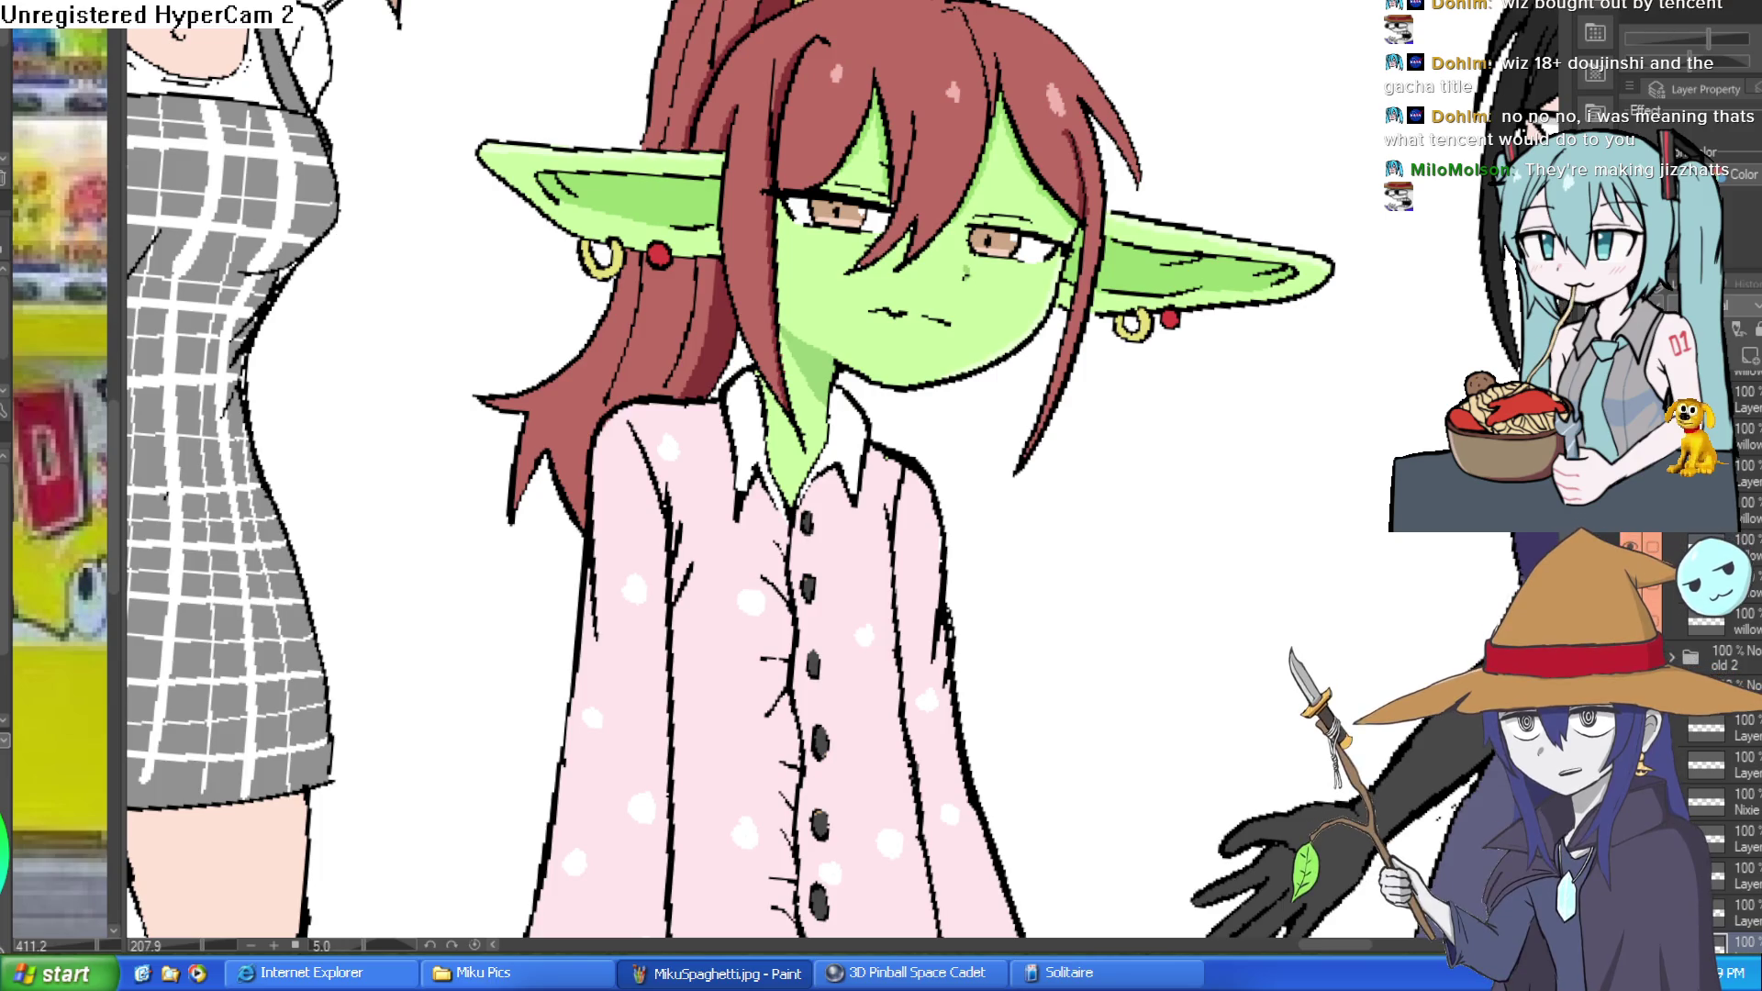
Undo twice to compare the browed expression against the one without brows.
{"action": "left_click_drag", "start_coordinate": [1225, 406], "coordinate": [1090, 356]}
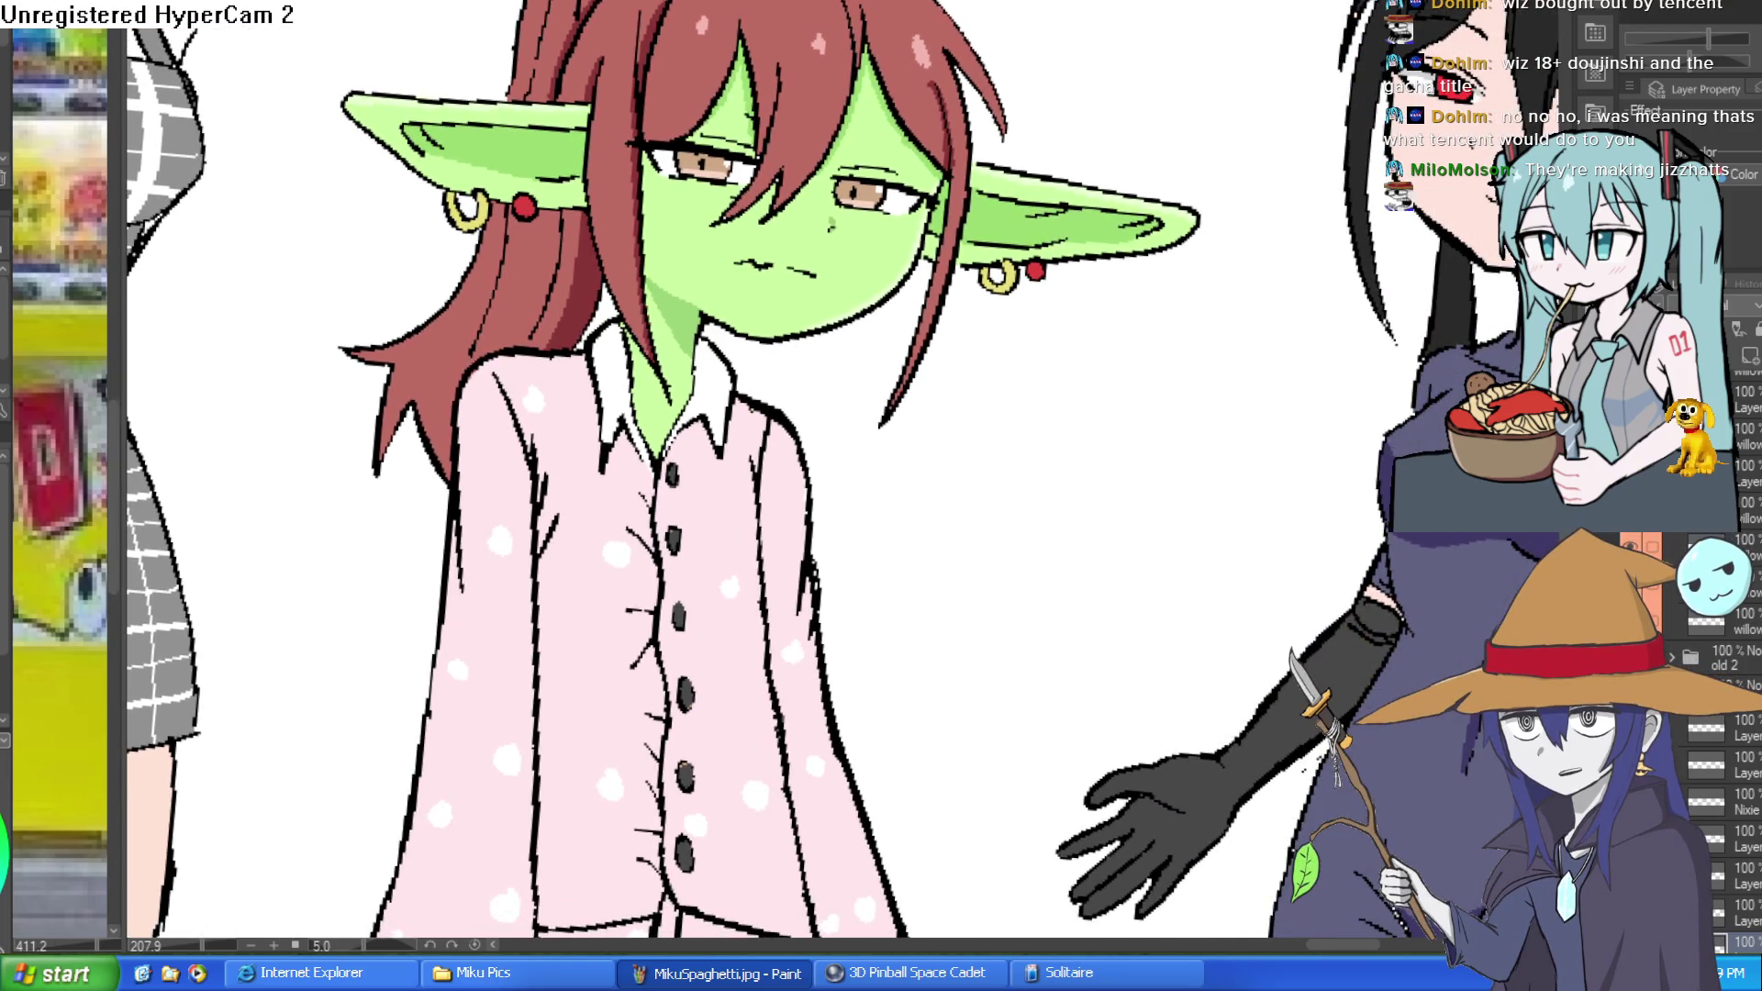
{"action": "key", "text": "ctrl+z"}
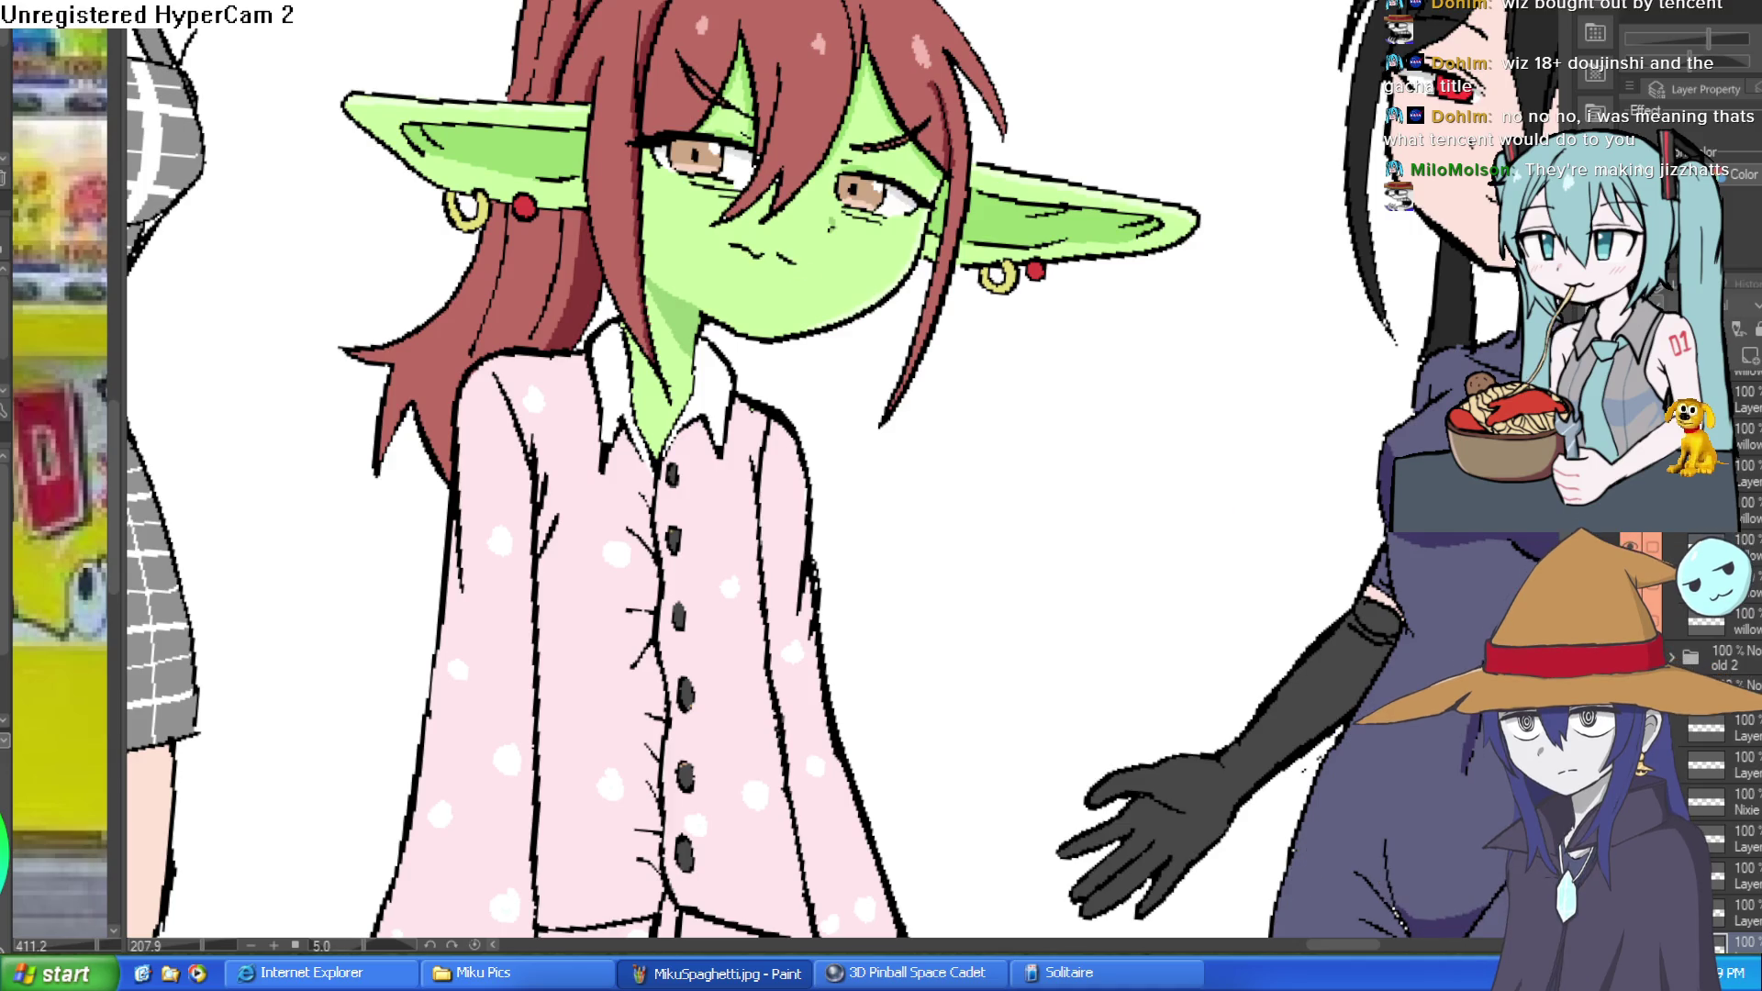
{"action": "key", "text": "ctrl+z"}
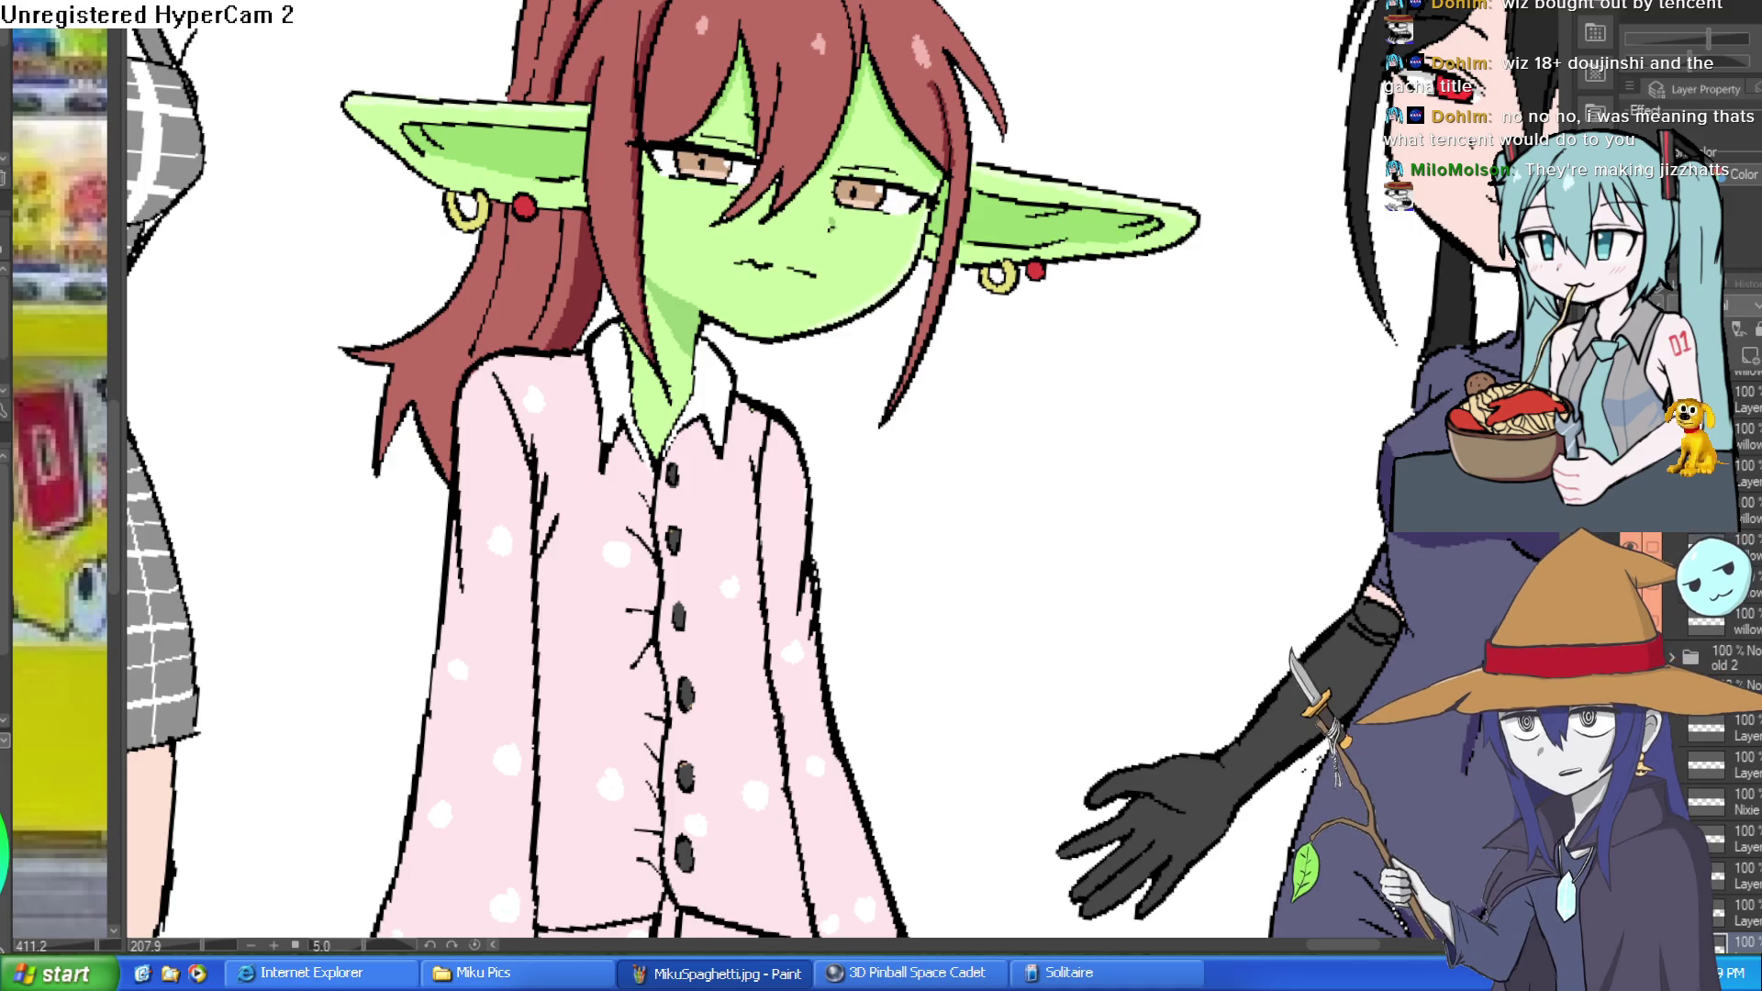
Draw black eyebrows above both eyes, then switch to a blank canvas.
{"action": "scroll", "coordinate": [810, 263], "scroll_direction": "up", "scroll_amount": 5}
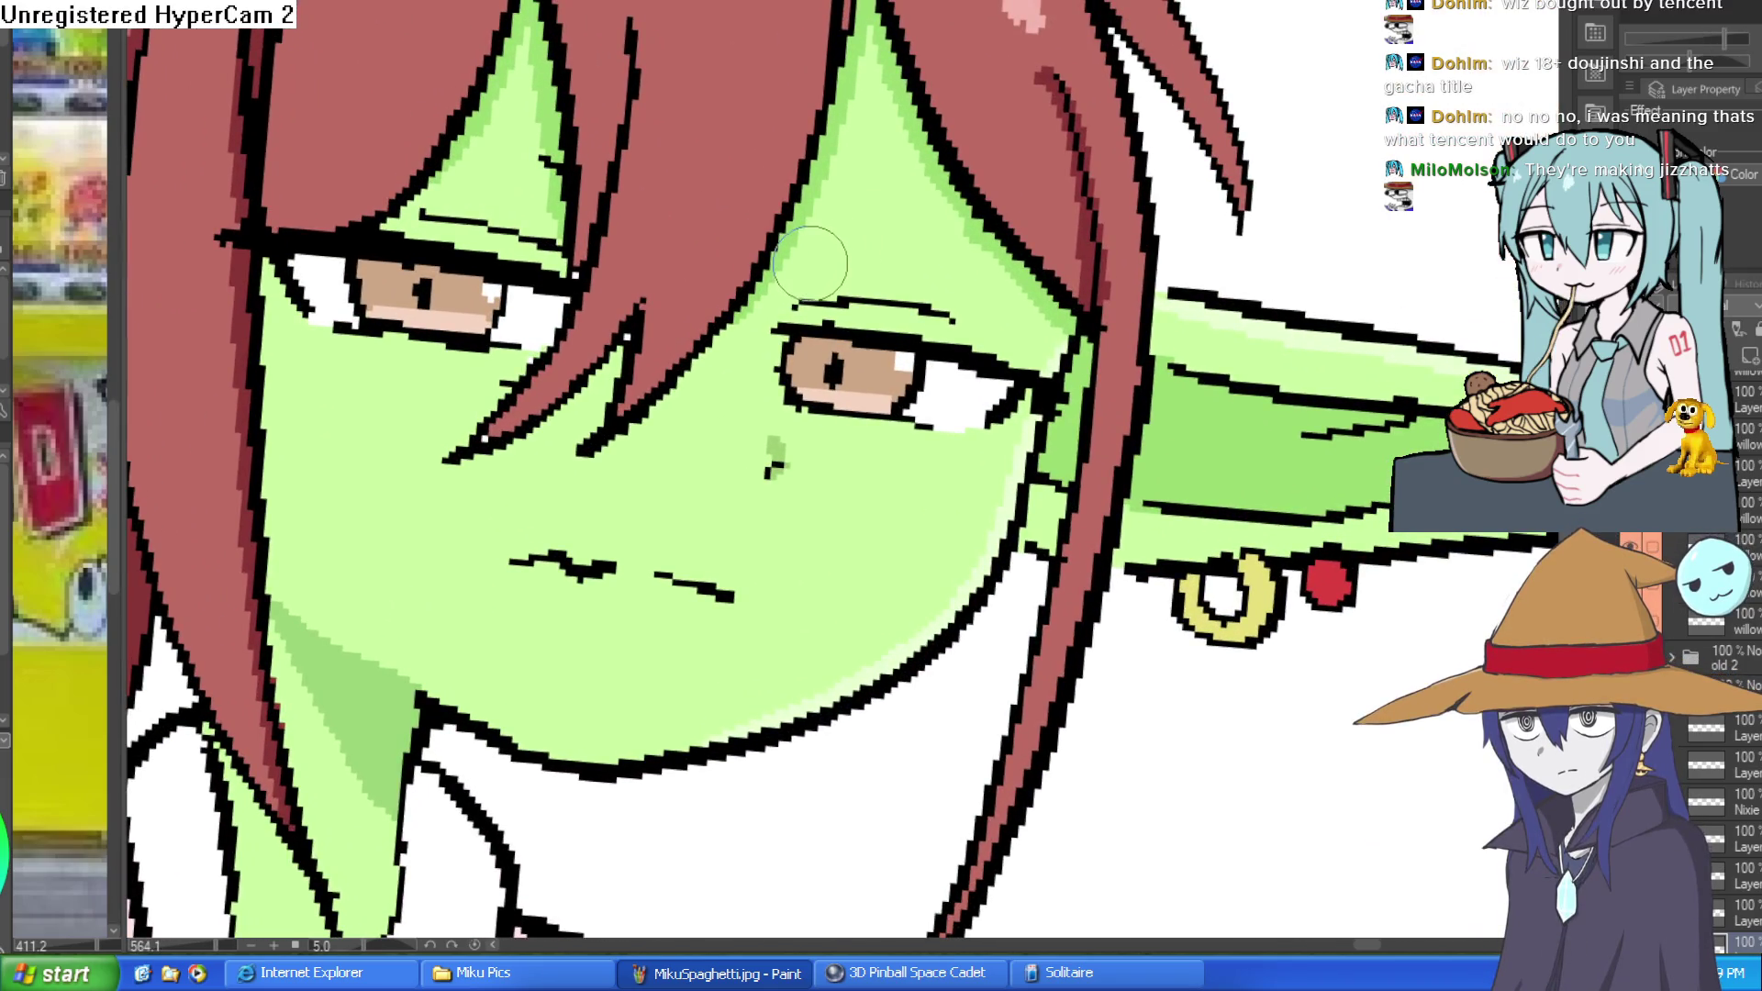
{"action": "left_click_drag", "start_coordinate": [812, 262], "coordinate": [1044, 182]}
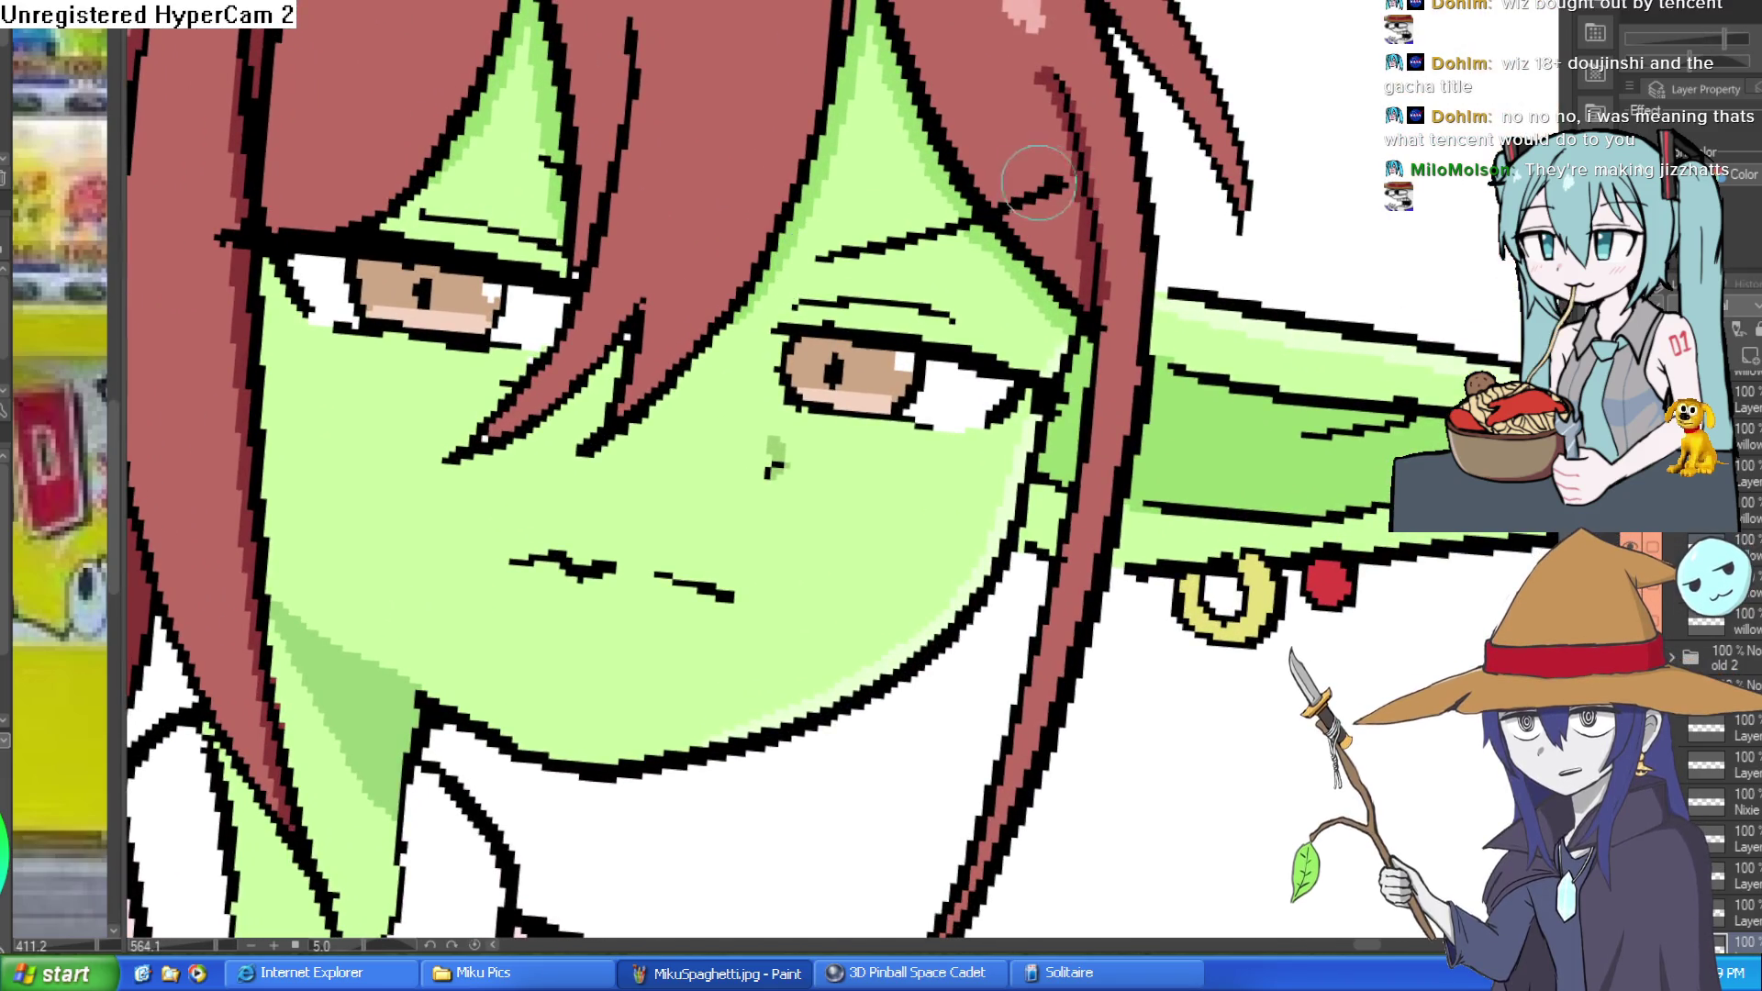
{"action": "left_click_drag", "start_coordinate": [551, 176], "coordinate": [304, 87]}
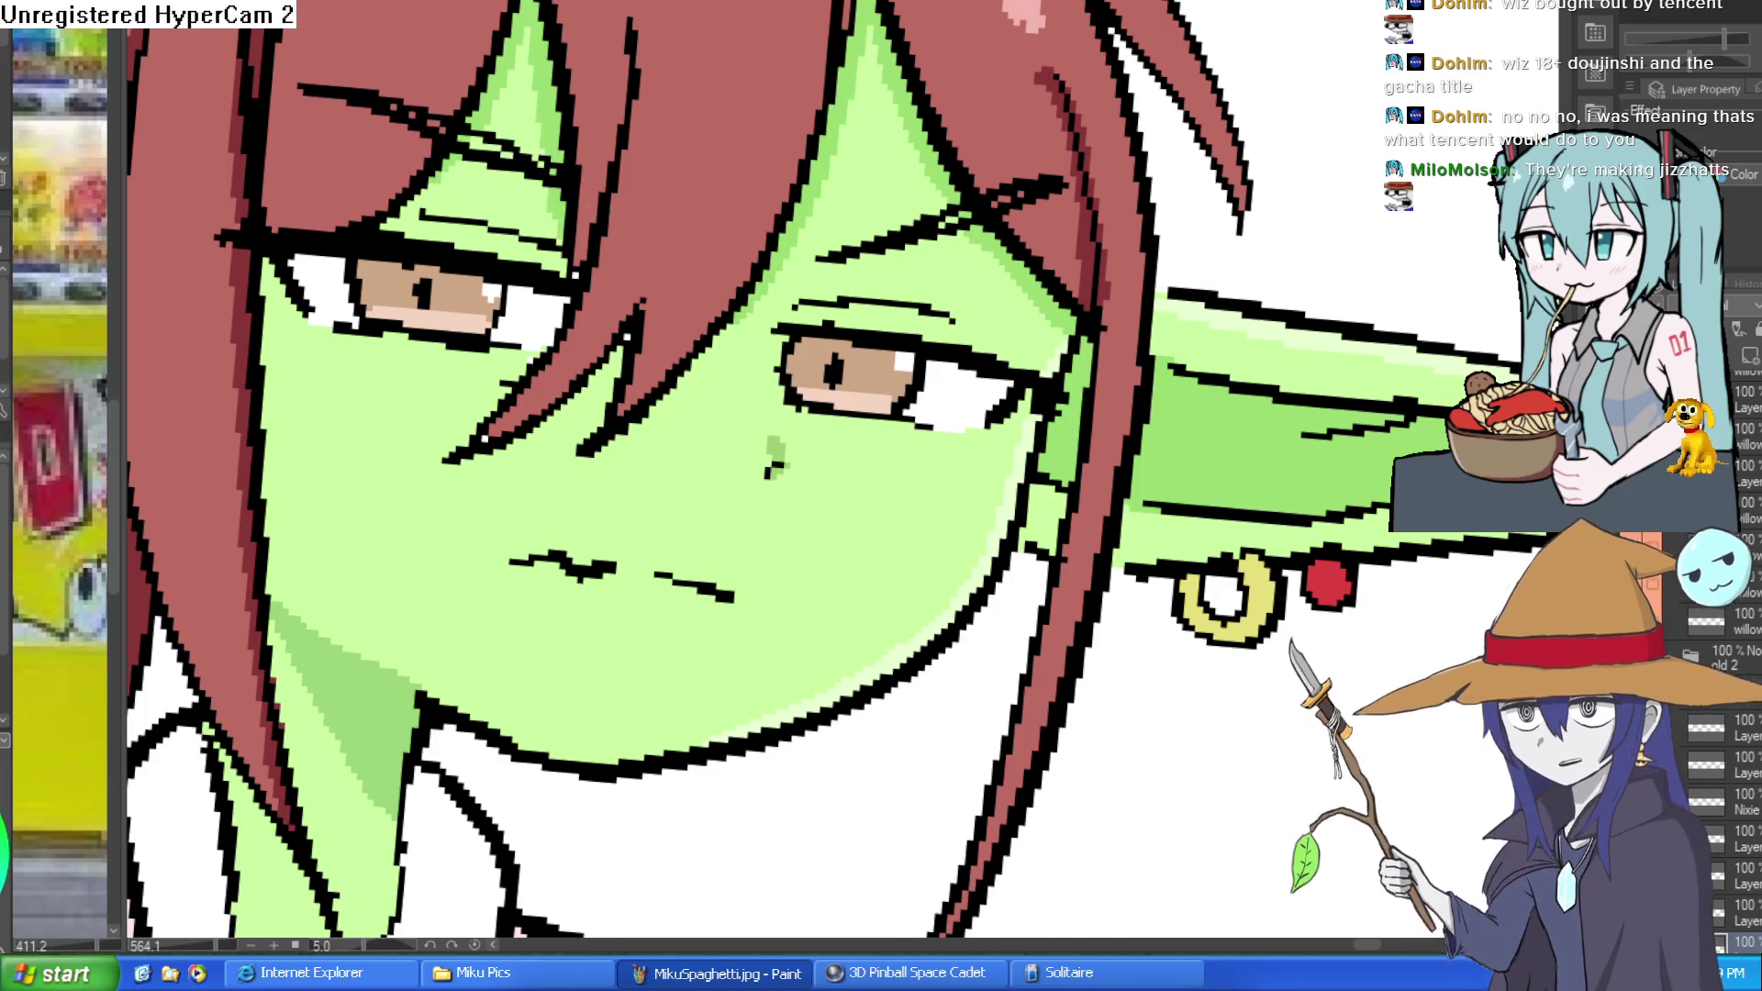
{"action": "key", "text": "ctrl+Tab"}
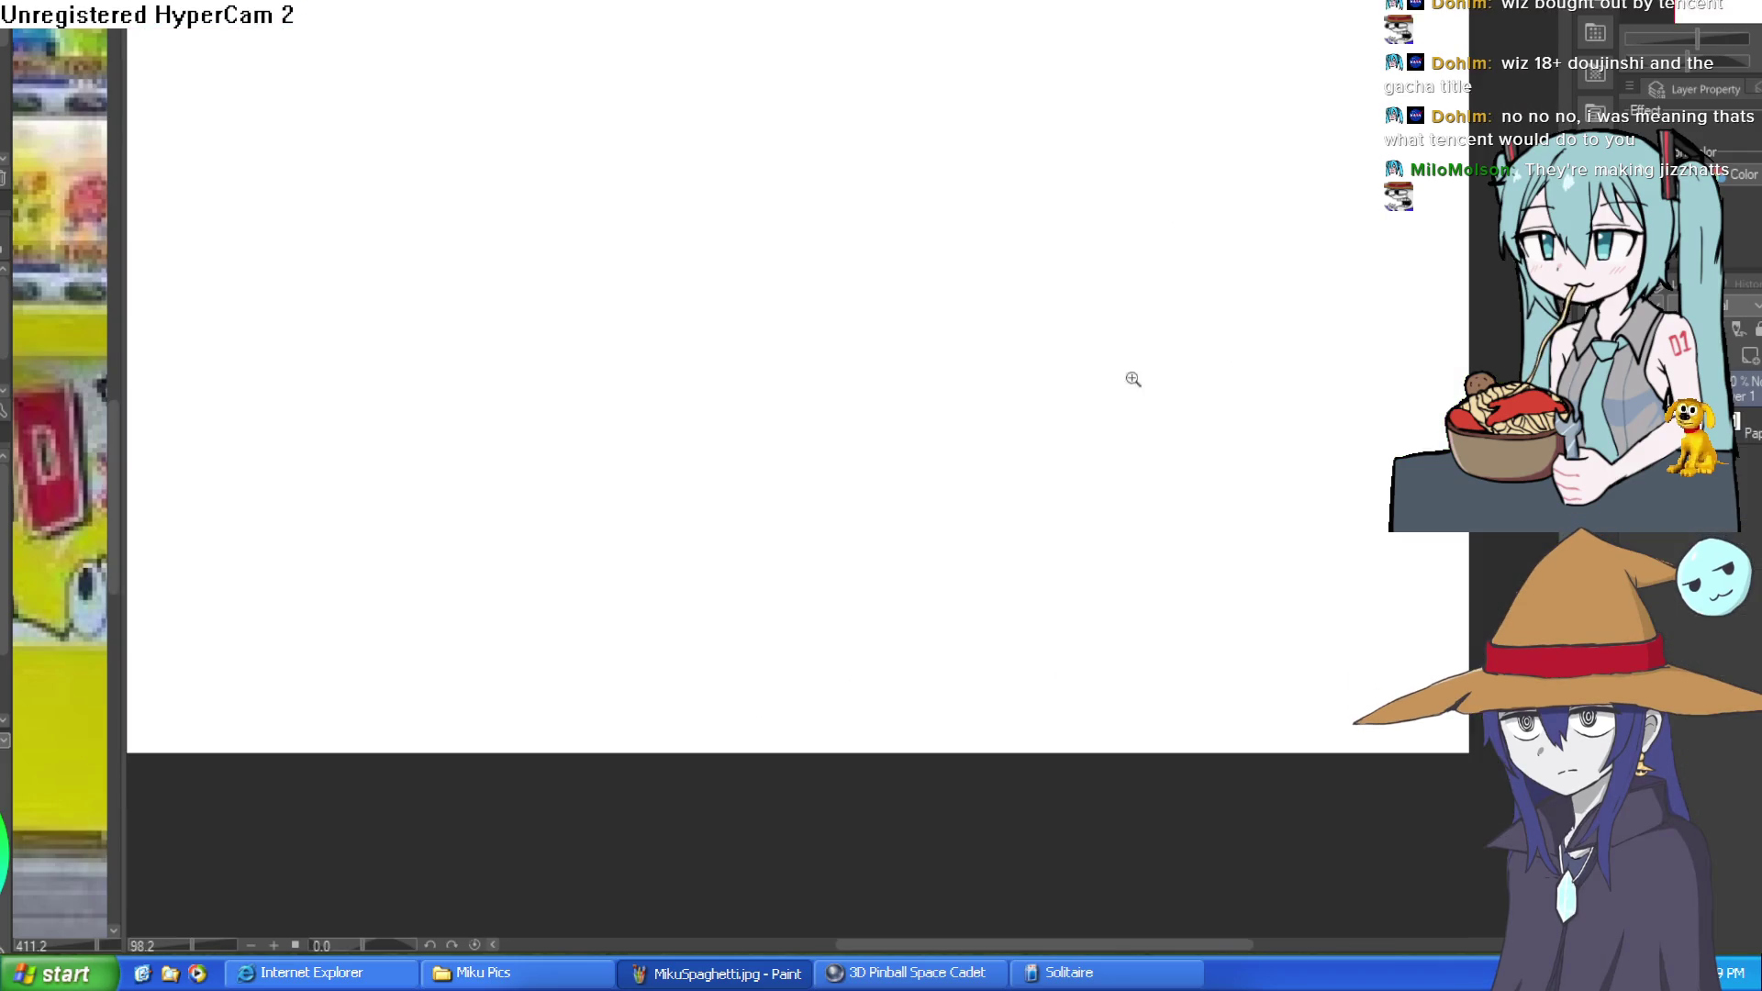
On the slightly tilted blank canvas, draw a curved bulky body outline with a flat base line.
{"action": "scroll", "coordinate": [1129, 378], "scroll_direction": "down", "scroll_amount": 3}
{"action": "mouse_move", "coordinate": [1139, 370]}
{"action": "left_mouse_down"}
{"action": "mouse_move", "coordinate": [1130, 358]}
{"action": "mouse_move", "coordinate": [1134, 384]}
{"action": "mouse_move", "coordinate": [1230, 308]}
{"action": "left_mouse_up"}
{"action": "scroll", "coordinate": [909, 456], "scroll_direction": "up", "scroll_amount": 1}
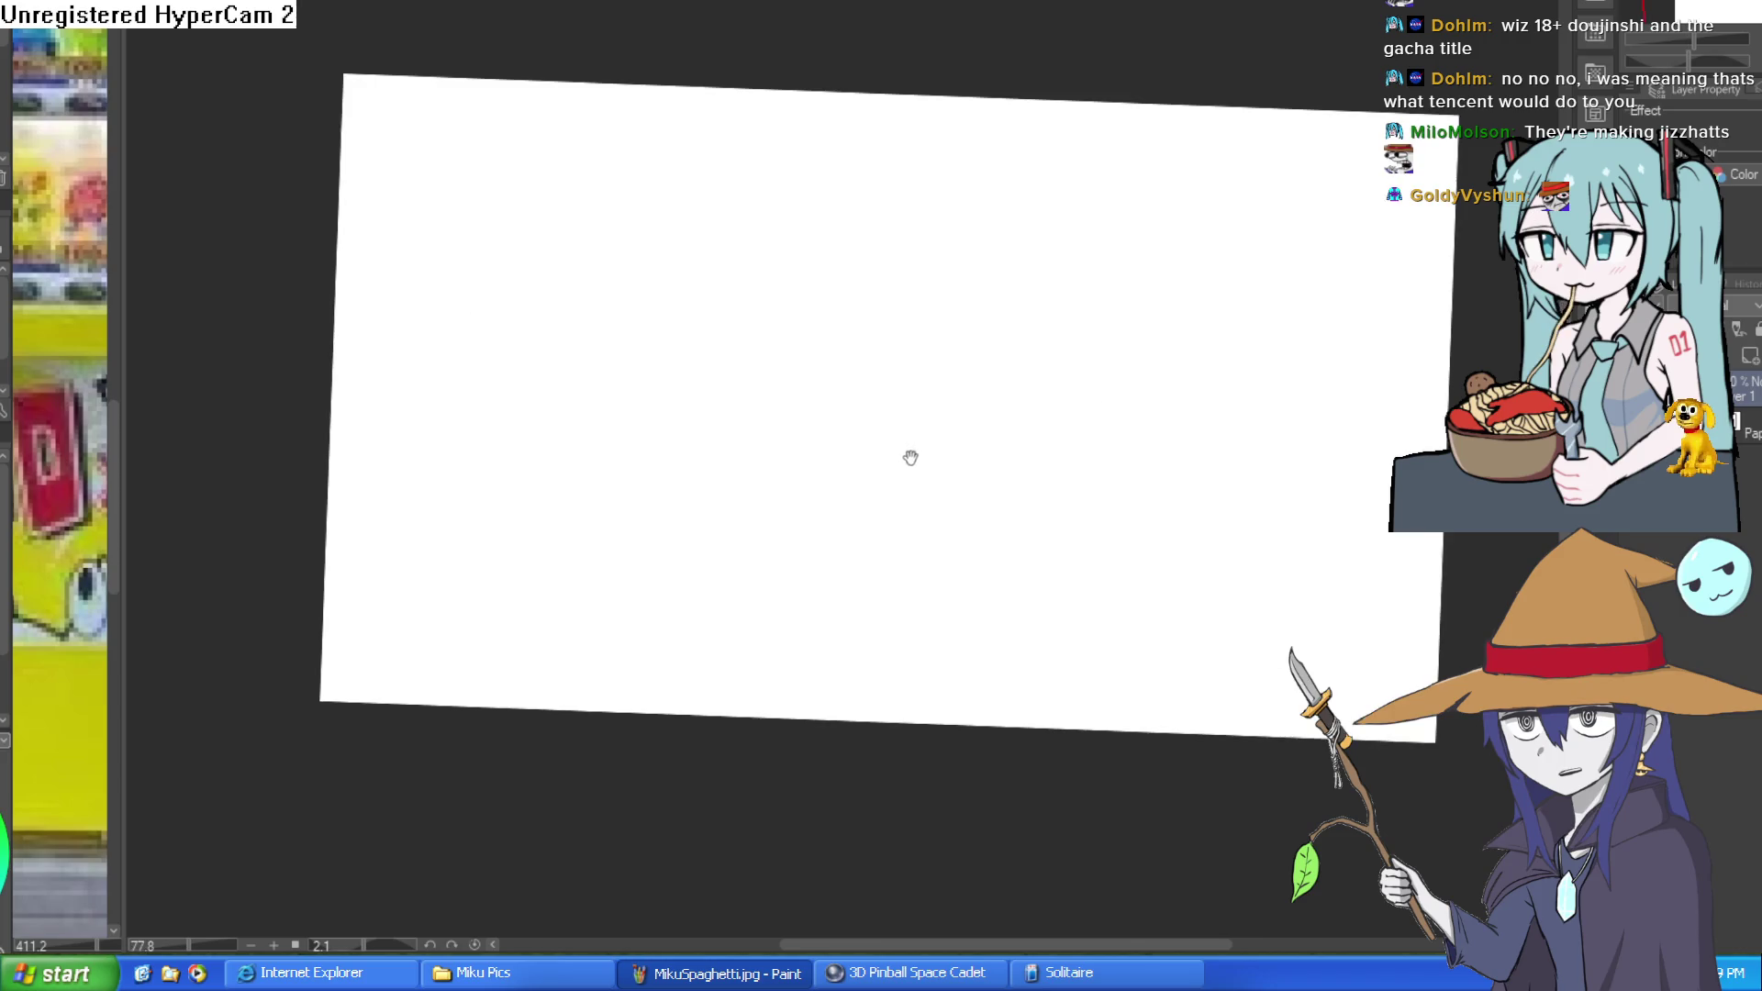
{"action": "left_click_drag", "start_coordinate": [909, 456], "coordinate": [925, 347]}
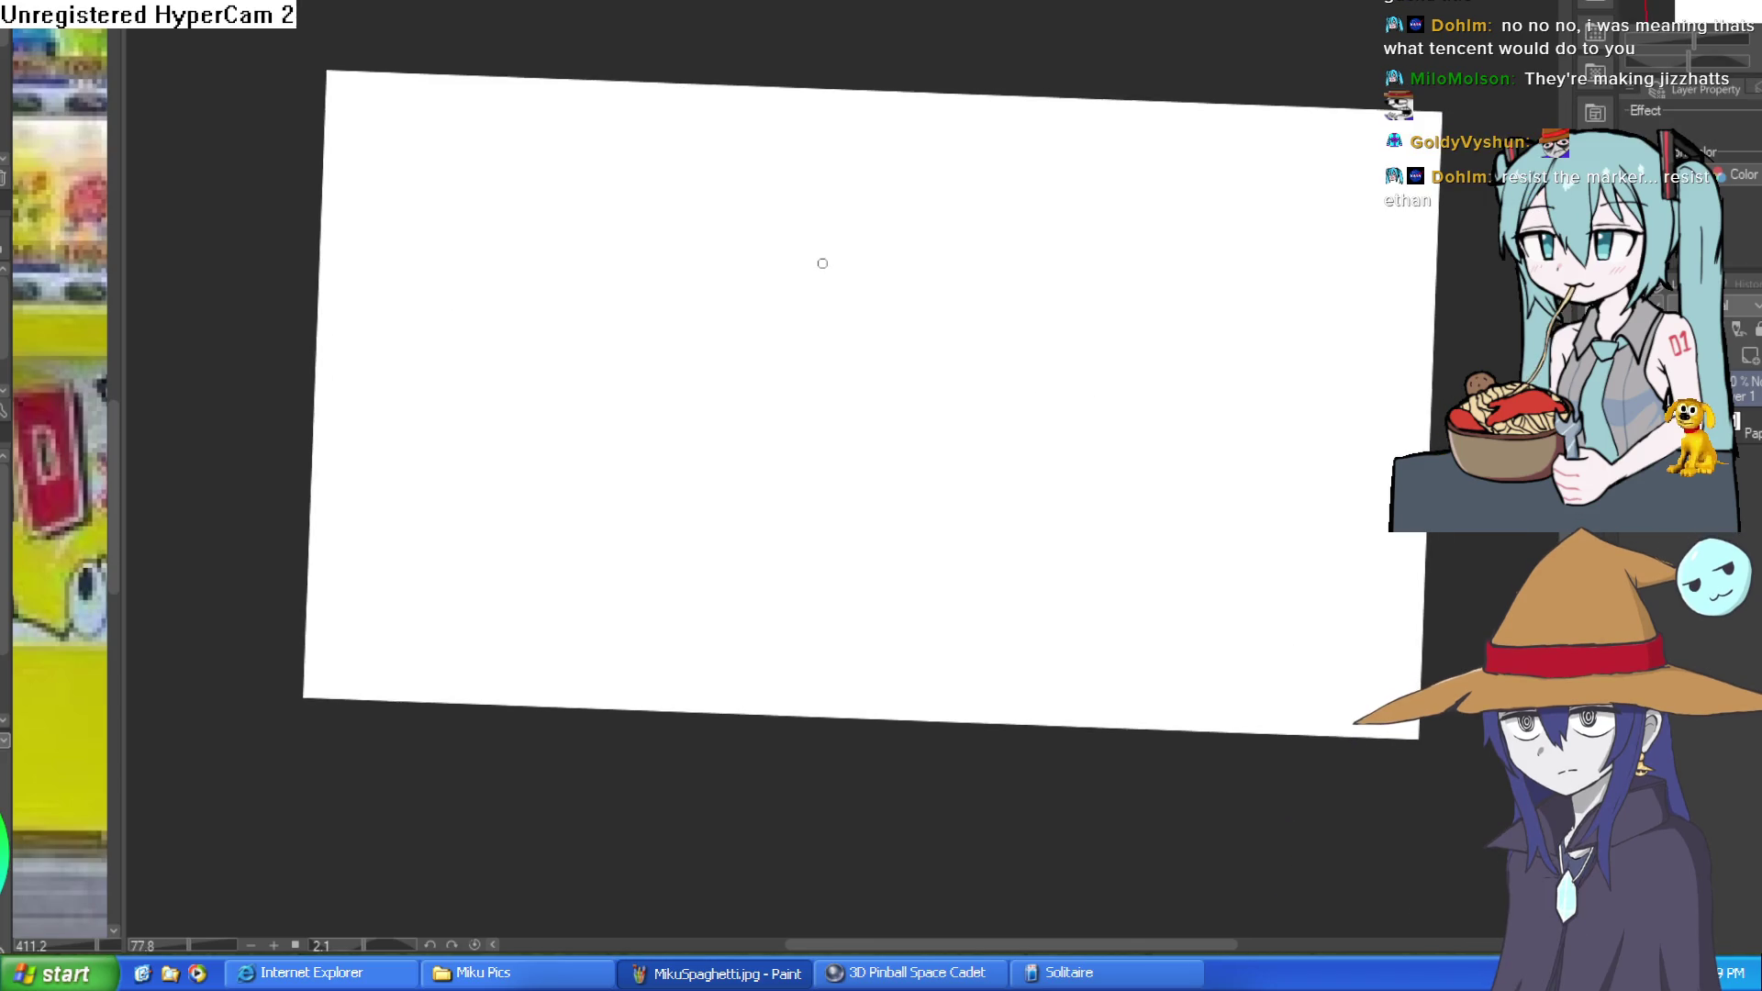
{"action": "mouse_move", "coordinate": [979, 328]}
{"action": "left_mouse_down"}
{"action": "mouse_move", "coordinate": [1164, 430]}
{"action": "mouse_move", "coordinate": [1079, 633]}
{"action": "left_mouse_up"}
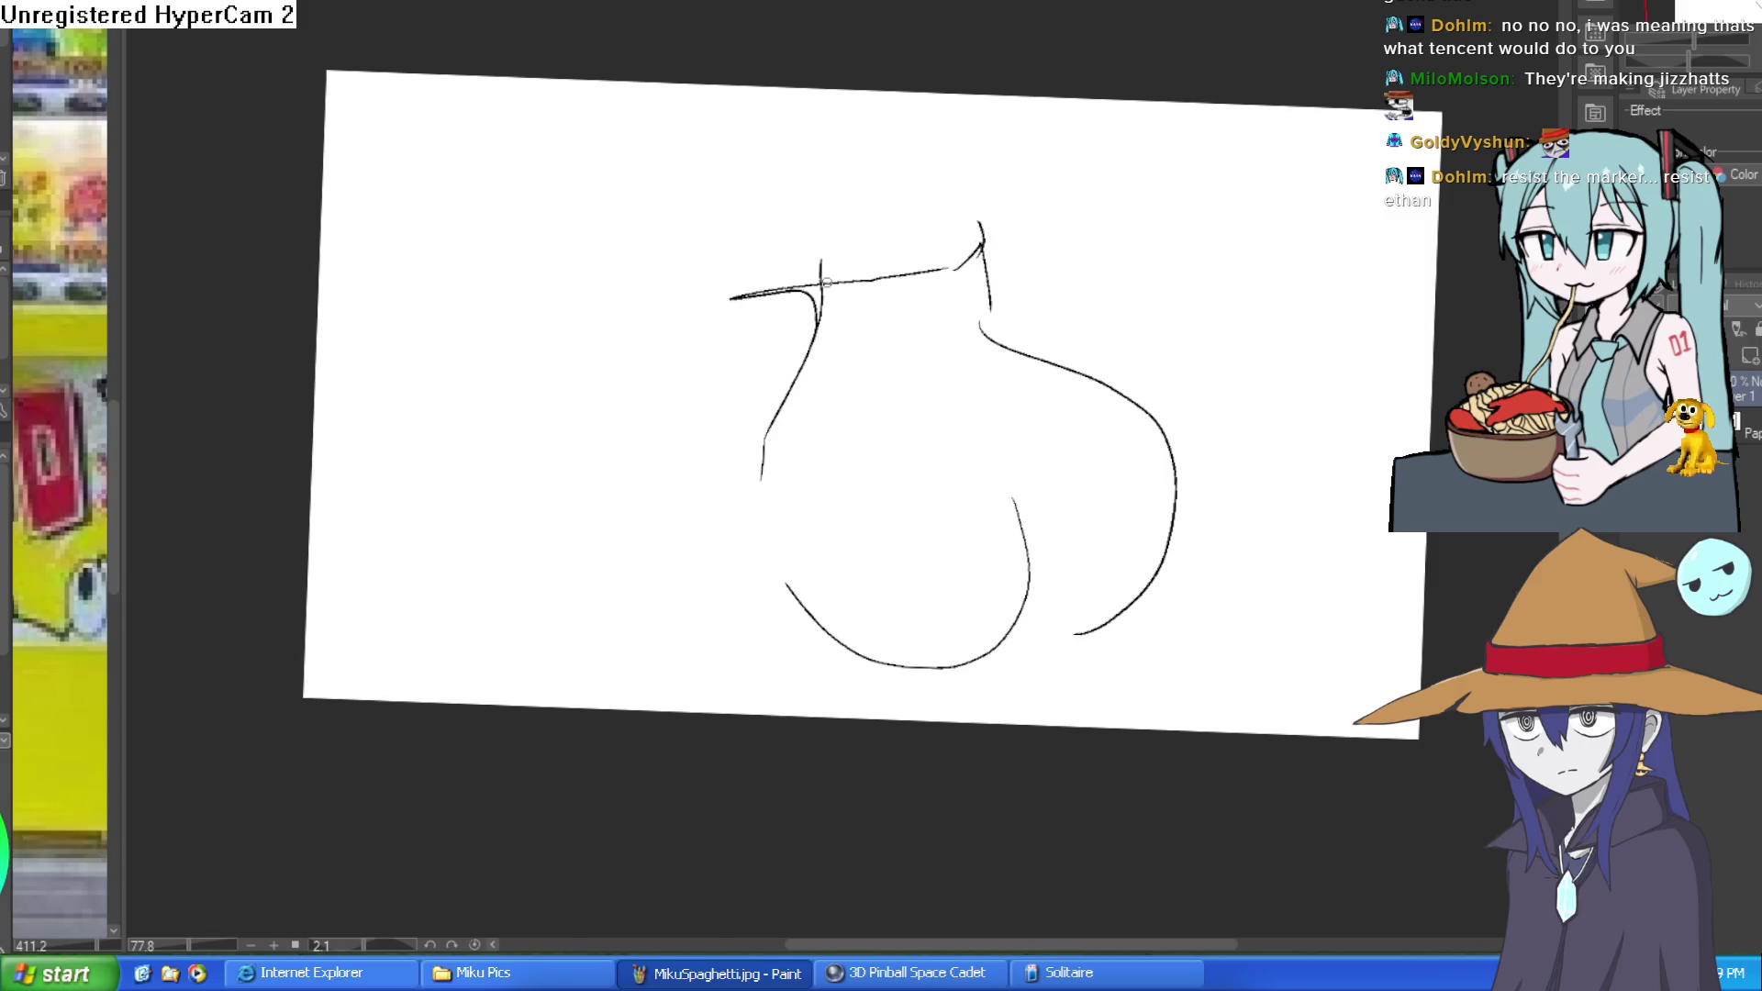
{"action": "left_click_drag", "start_coordinate": [1132, 299], "coordinate": [1114, 255]}
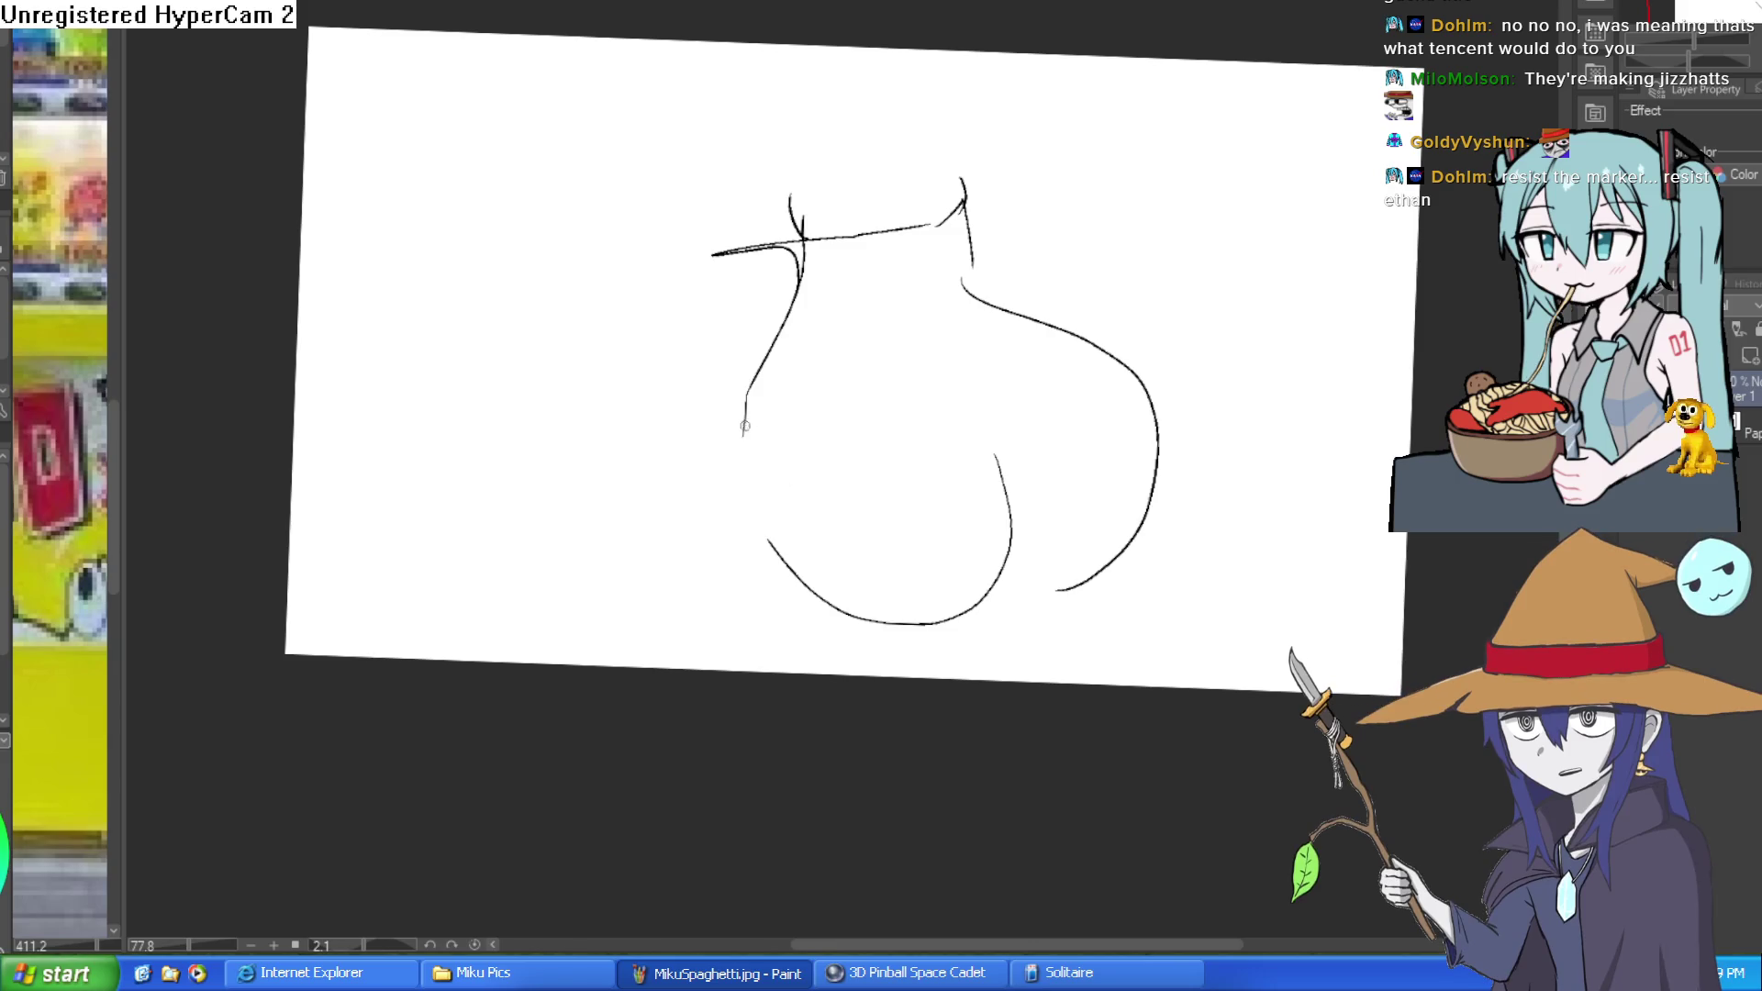
{"action": "left_click_drag", "start_coordinate": [701, 539], "coordinate": [967, 542]}
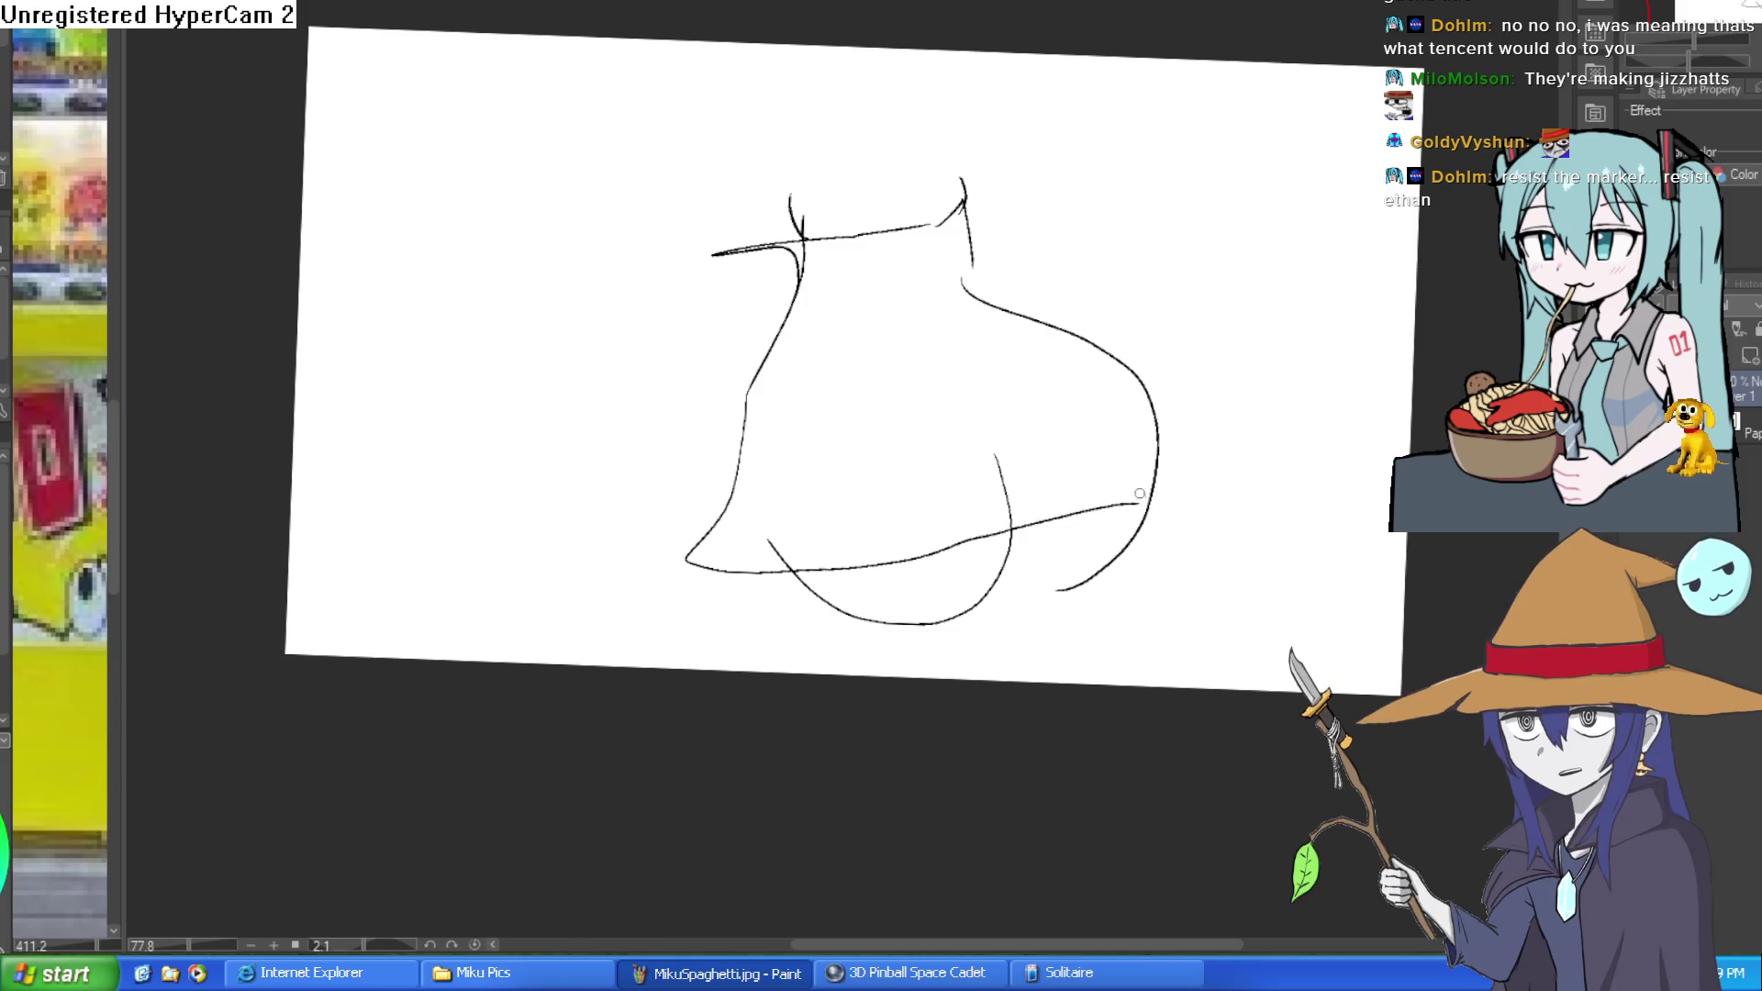
{"action": "scroll", "coordinate": [1080, 568], "scroll_direction": "up", "scroll_amount": 5}
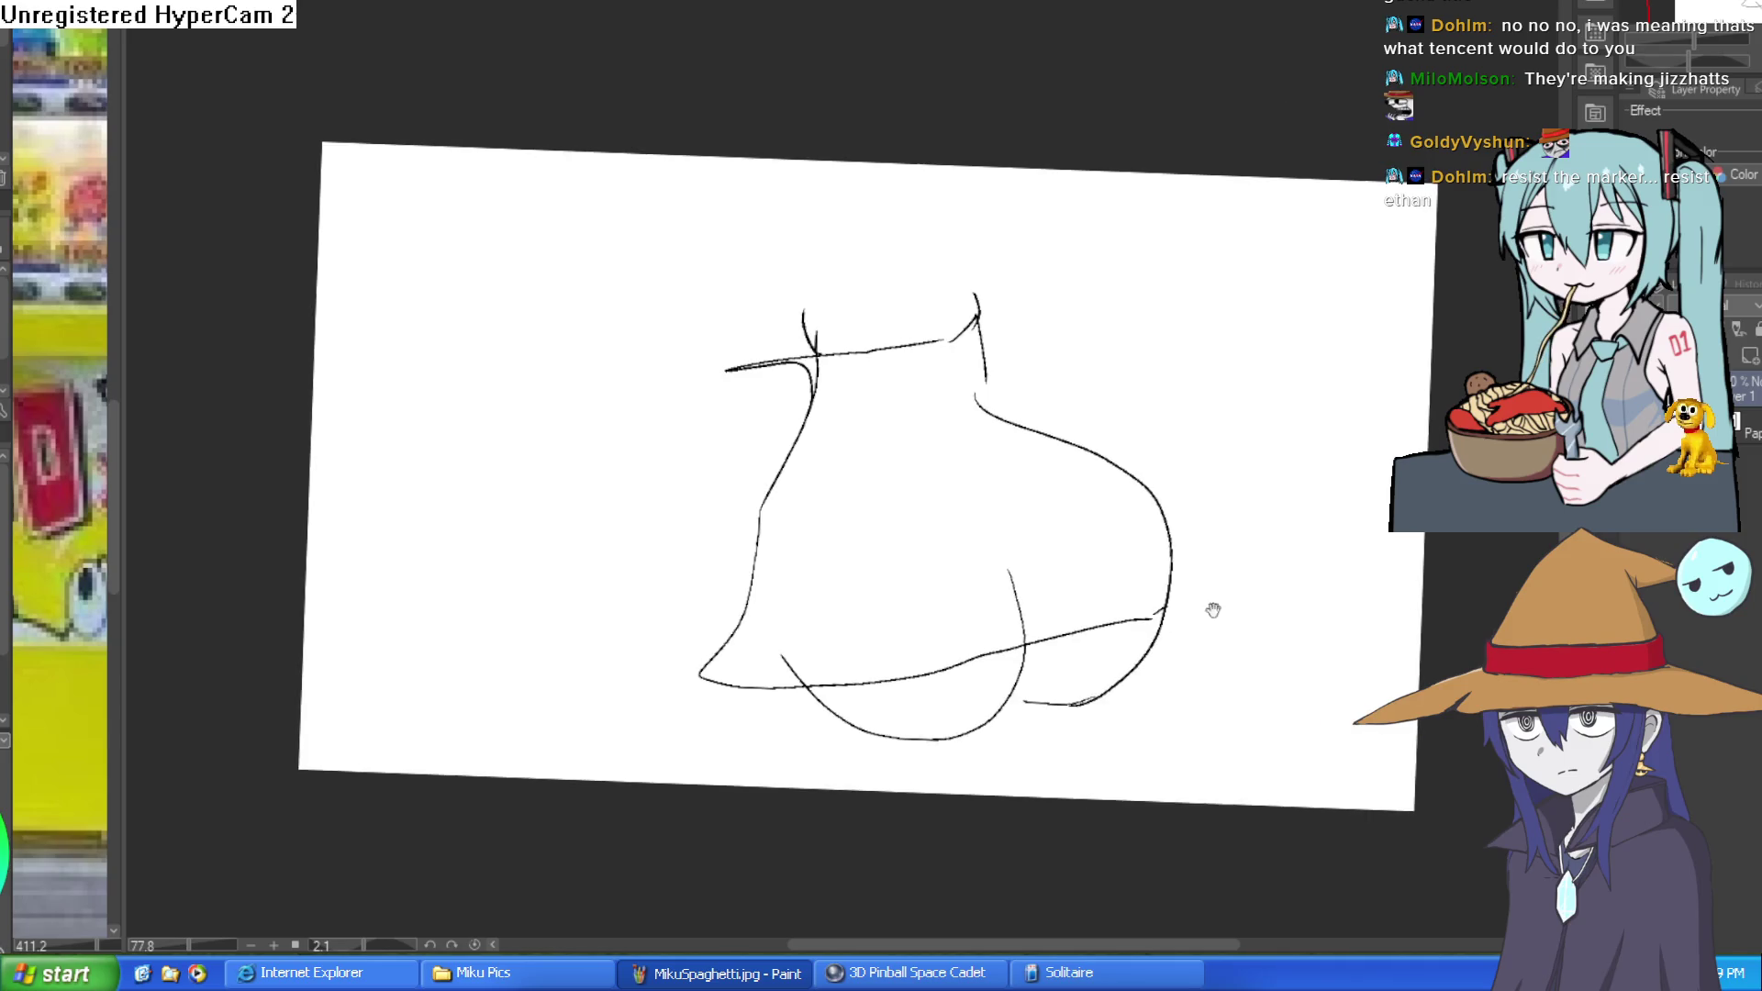
Draw the wide hat brim, the tall crown and a pompom circle at its tip.
{"action": "mouse_move", "coordinate": [751, 283]}
{"action": "left_mouse_down"}
{"action": "mouse_move", "coordinate": [1331, 222]}
{"action": "mouse_move", "coordinate": [1191, 191]}
{"action": "left_mouse_up"}
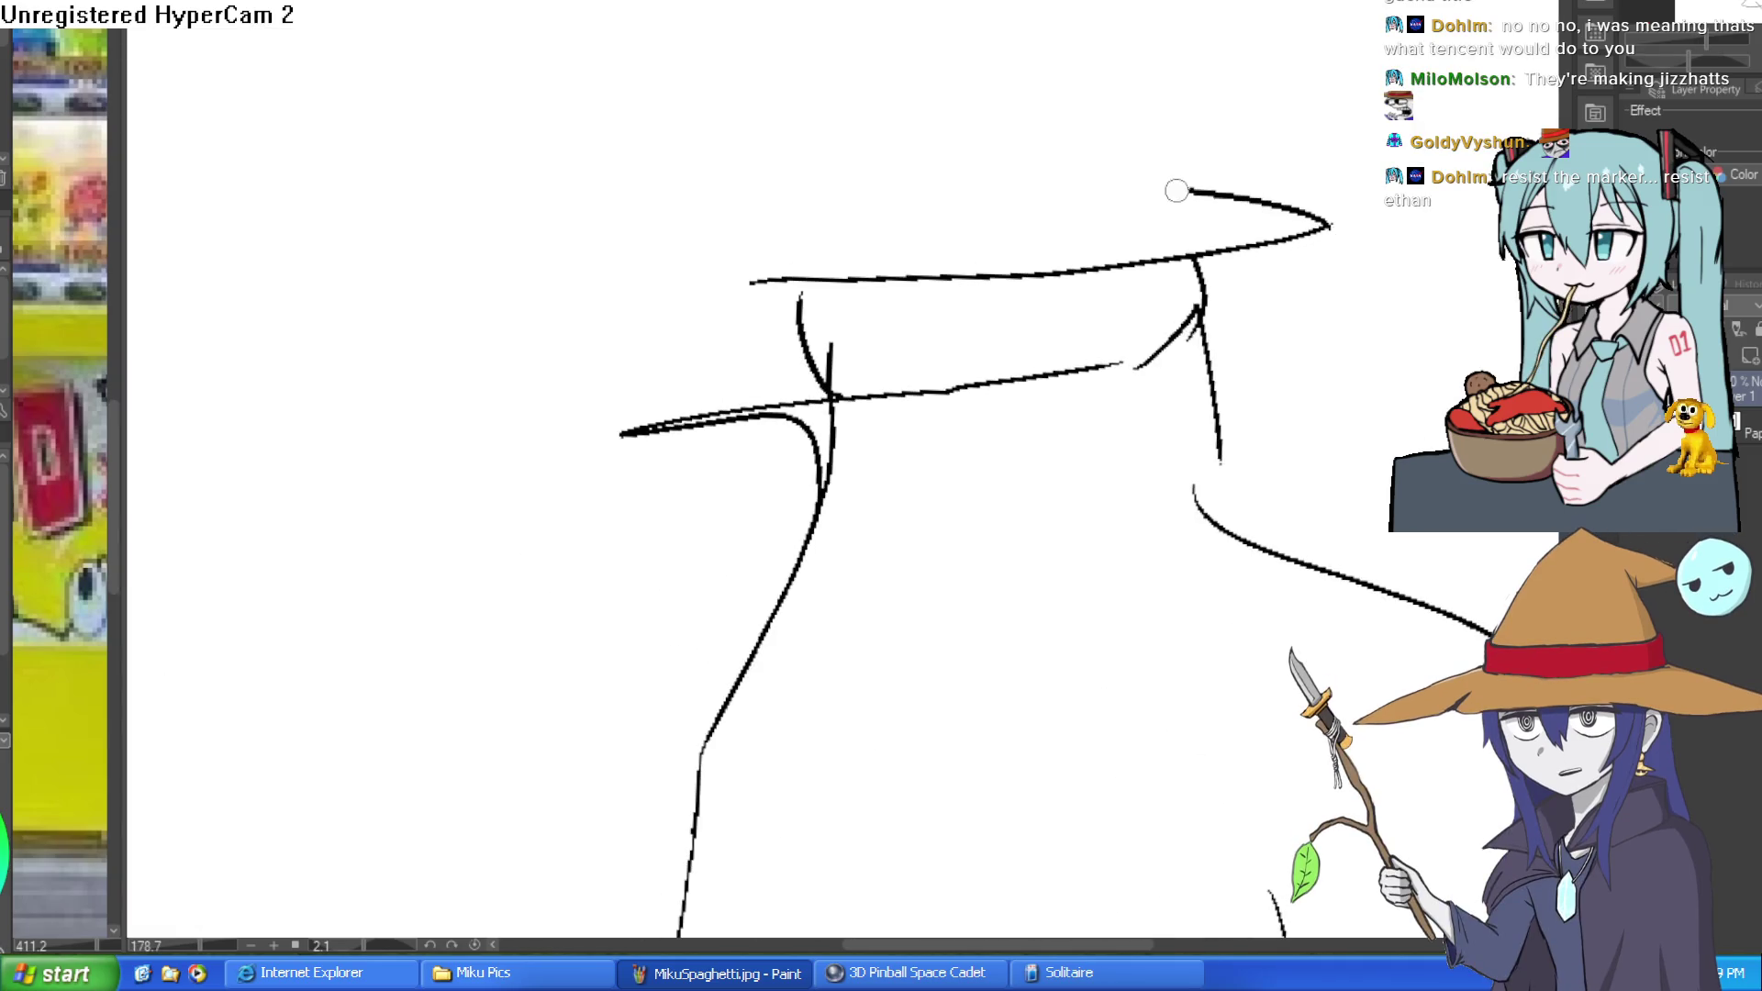
{"action": "mouse_move", "coordinate": [762, 280]}
{"action": "left_mouse_down"}
{"action": "mouse_move", "coordinate": [630, 256]}
{"action": "mouse_move", "coordinate": [878, 200]}
{"action": "left_mouse_up"}
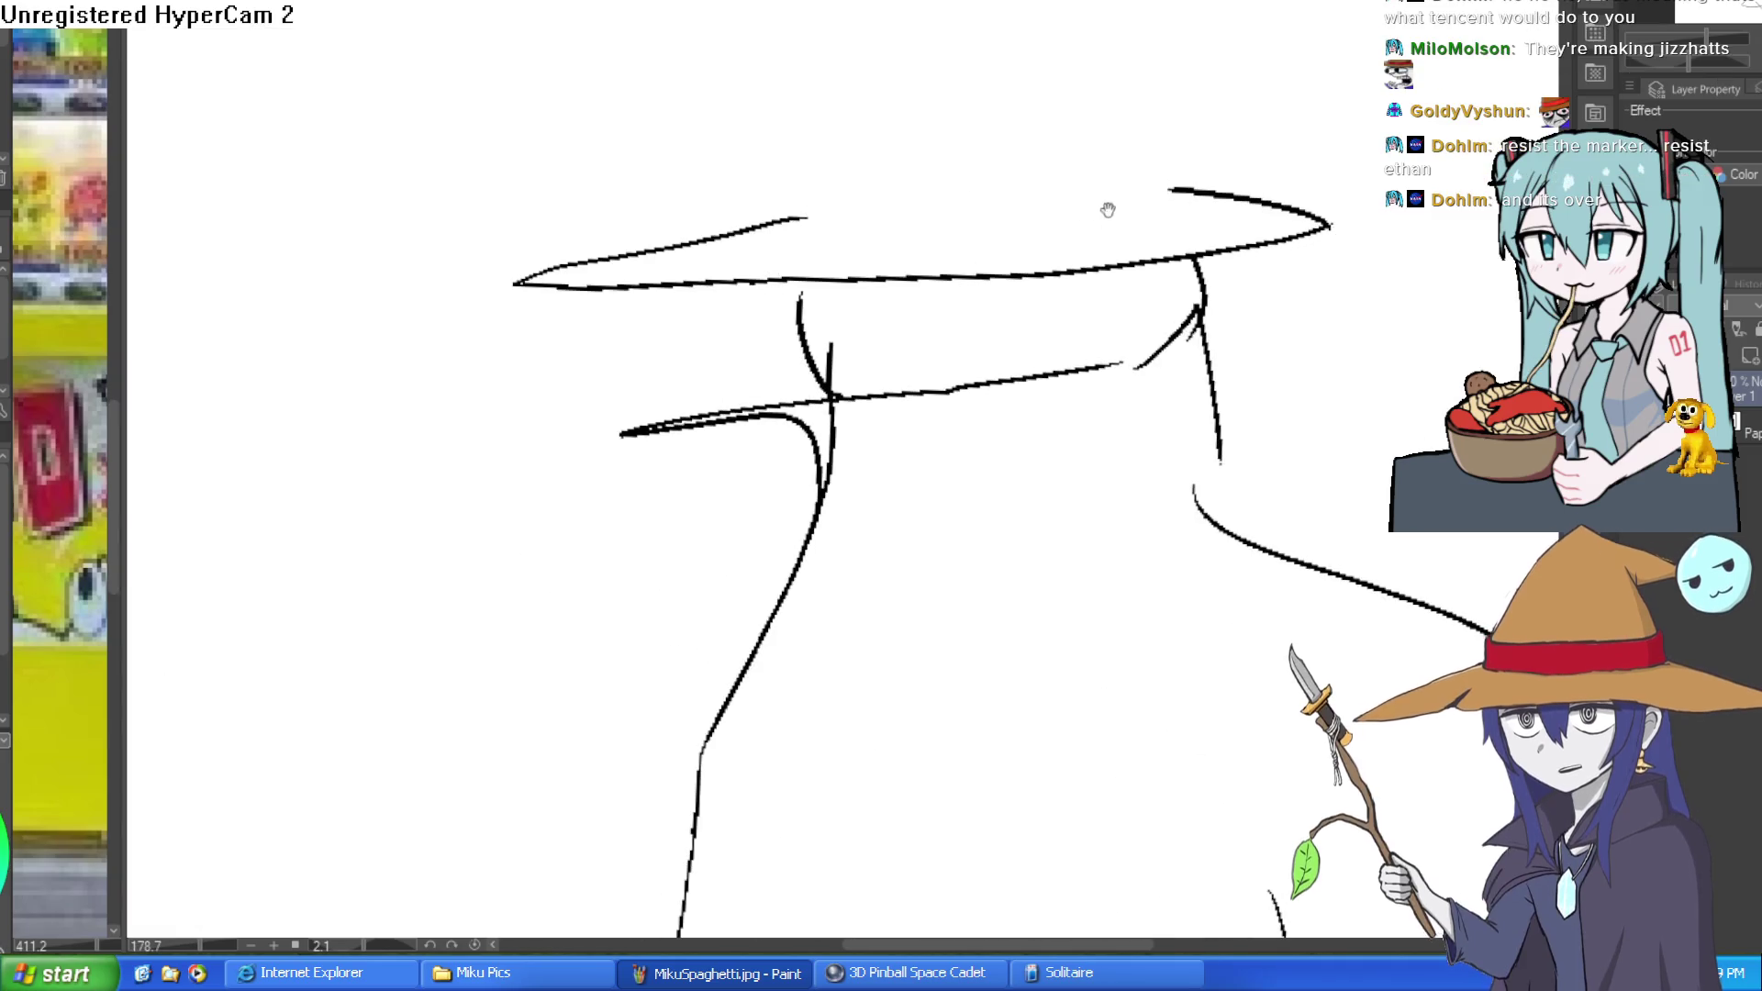
{"action": "left_click_drag", "start_coordinate": [1093, 208], "coordinate": [1228, 234]}
{"action": "mouse_move", "coordinate": [830, 165]}
{"action": "left_mouse_down"}
{"action": "mouse_move", "coordinate": [1042, 260]}
{"action": "mouse_move", "coordinate": [1198, 263]}
{"action": "mouse_move", "coordinate": [1235, 203]}
{"action": "mouse_move", "coordinate": [963, 205]}
{"action": "mouse_move", "coordinate": [861, 140]}
{"action": "mouse_move", "coordinate": [963, 16]}
{"action": "left_mouse_up"}
{"action": "mouse_move", "coordinate": [1207, 11]}
{"action": "left_mouse_down"}
{"action": "mouse_move", "coordinate": [1400, 92]}
{"action": "mouse_move", "coordinate": [1170, 115]}
{"action": "mouse_move", "coordinate": [1244, 213]}
{"action": "left_mouse_up"}
{"action": "mouse_move", "coordinate": [1496, 110]}
{"action": "left_mouse_down"}
{"action": "mouse_move", "coordinate": [1396, 92]}
{"action": "mouse_move", "coordinate": [1497, 101]}
{"action": "left_mouse_up"}
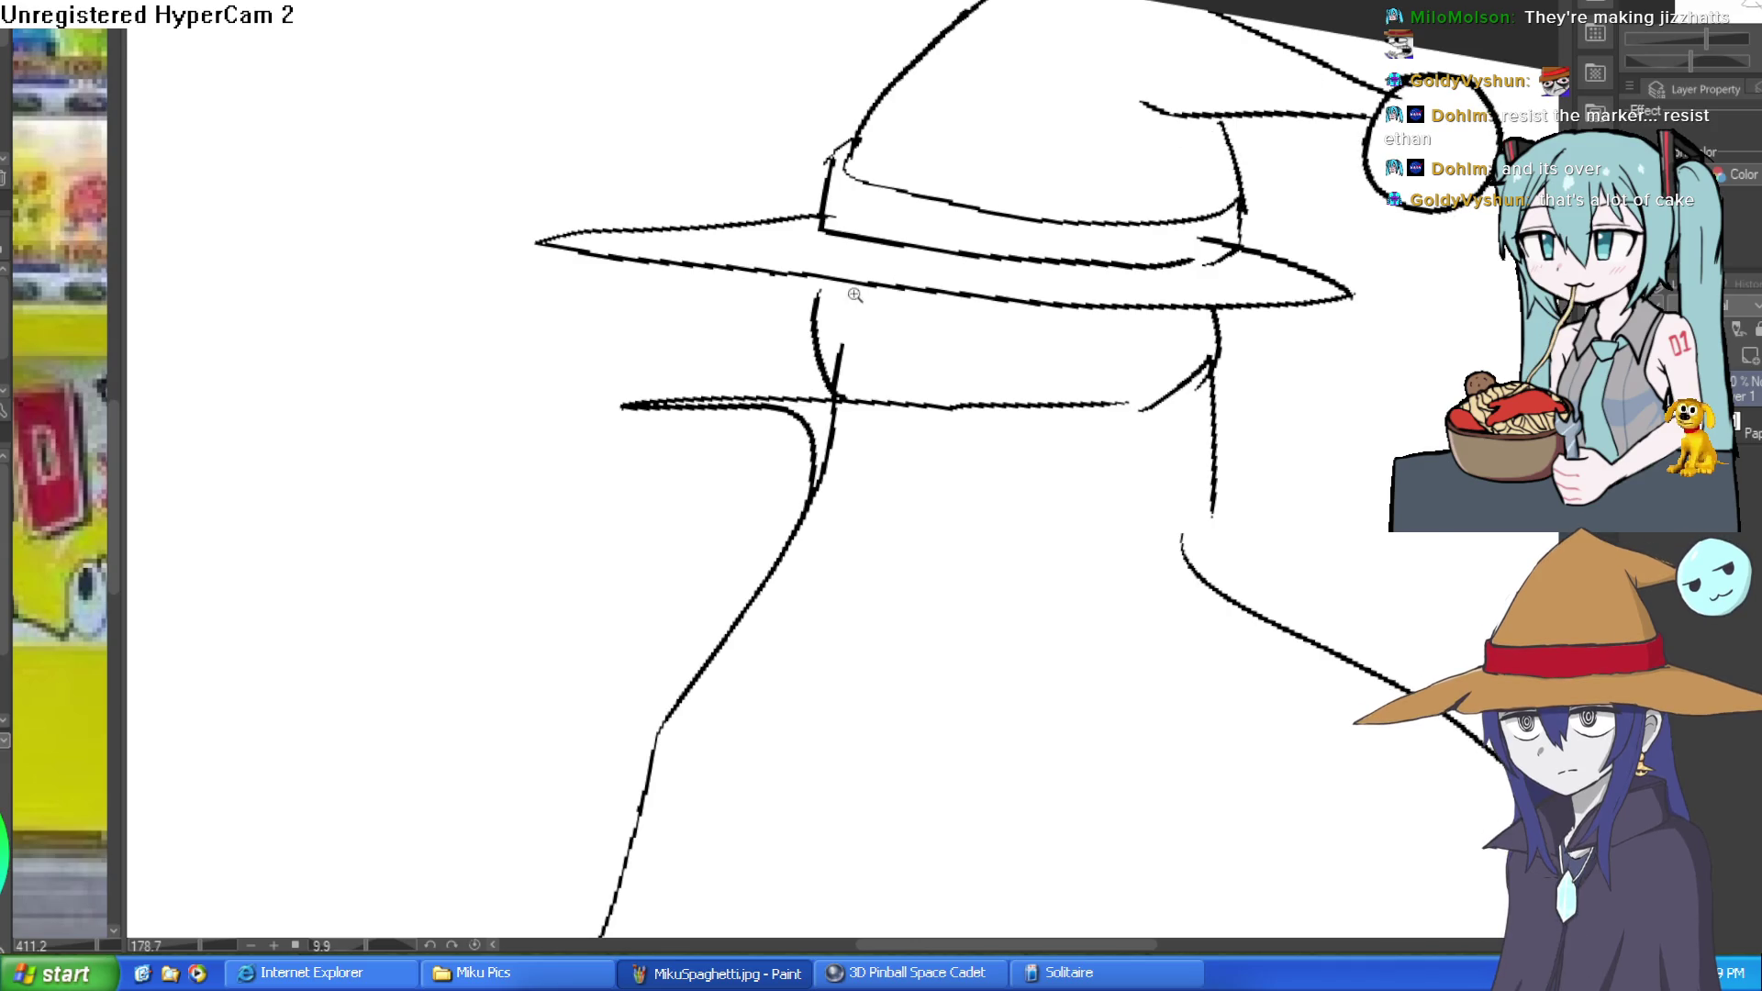
Add the curve under the brim and erase the stray line below it.
{"action": "left_click", "coordinate": [854, 294]}
{"action": "left_click_drag", "start_coordinate": [803, 283], "coordinate": [1065, 296]}
{"action": "mouse_move", "coordinate": [852, 398]}
{"action": "left_mouse_down"}
{"action": "mouse_move", "coordinate": [831, 377]}
{"action": "mouse_move", "coordinate": [821, 417]}
{"action": "mouse_move", "coordinate": [838, 395]}
{"action": "left_mouse_up"}
{"action": "mouse_move", "coordinate": [821, 456]}
{"action": "left_mouse_down"}
{"action": "mouse_move", "coordinate": [790, 610]}
{"action": "mouse_move", "coordinate": [826, 509]}
{"action": "left_mouse_up"}
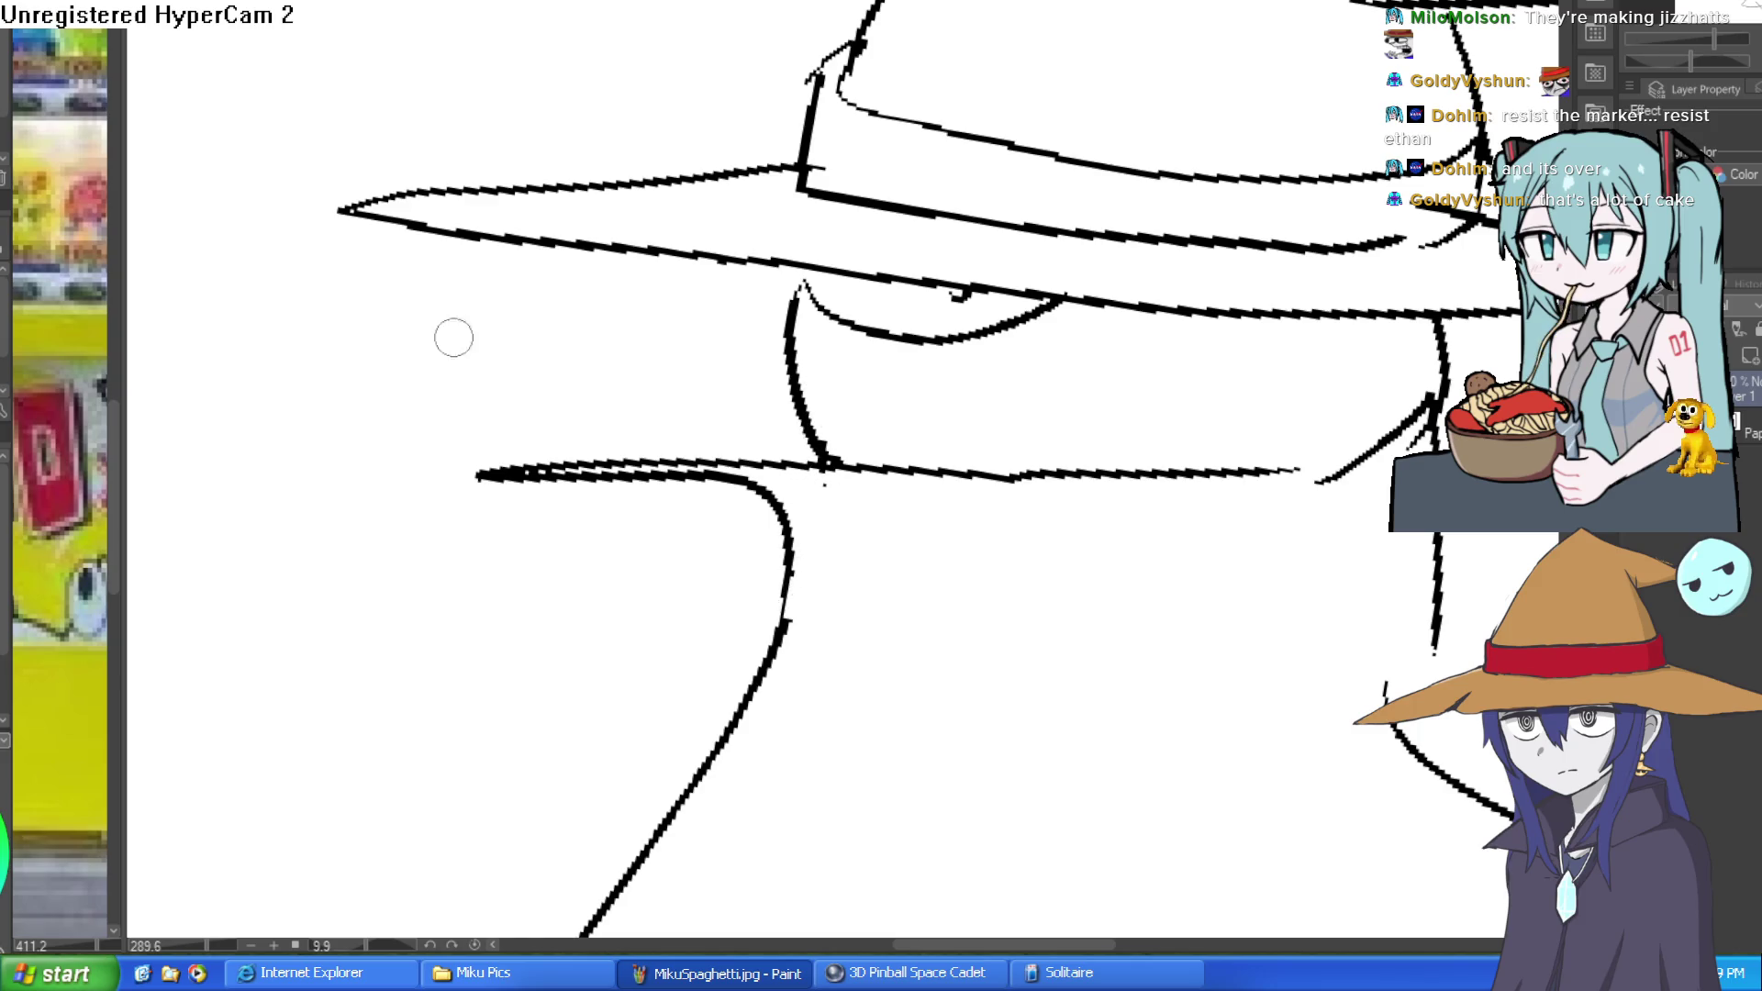
Flip the view horizontally and give the pompom a face with an eye and mouth.
{"action": "mouse_move", "coordinate": [1169, 374]}
{"action": "left_mouse_down"}
{"action": "mouse_move", "coordinate": [838, 397]}
{"action": "mouse_move", "coordinate": [960, 392]}
{"action": "left_mouse_up"}
{"action": "key", "text": "h"}
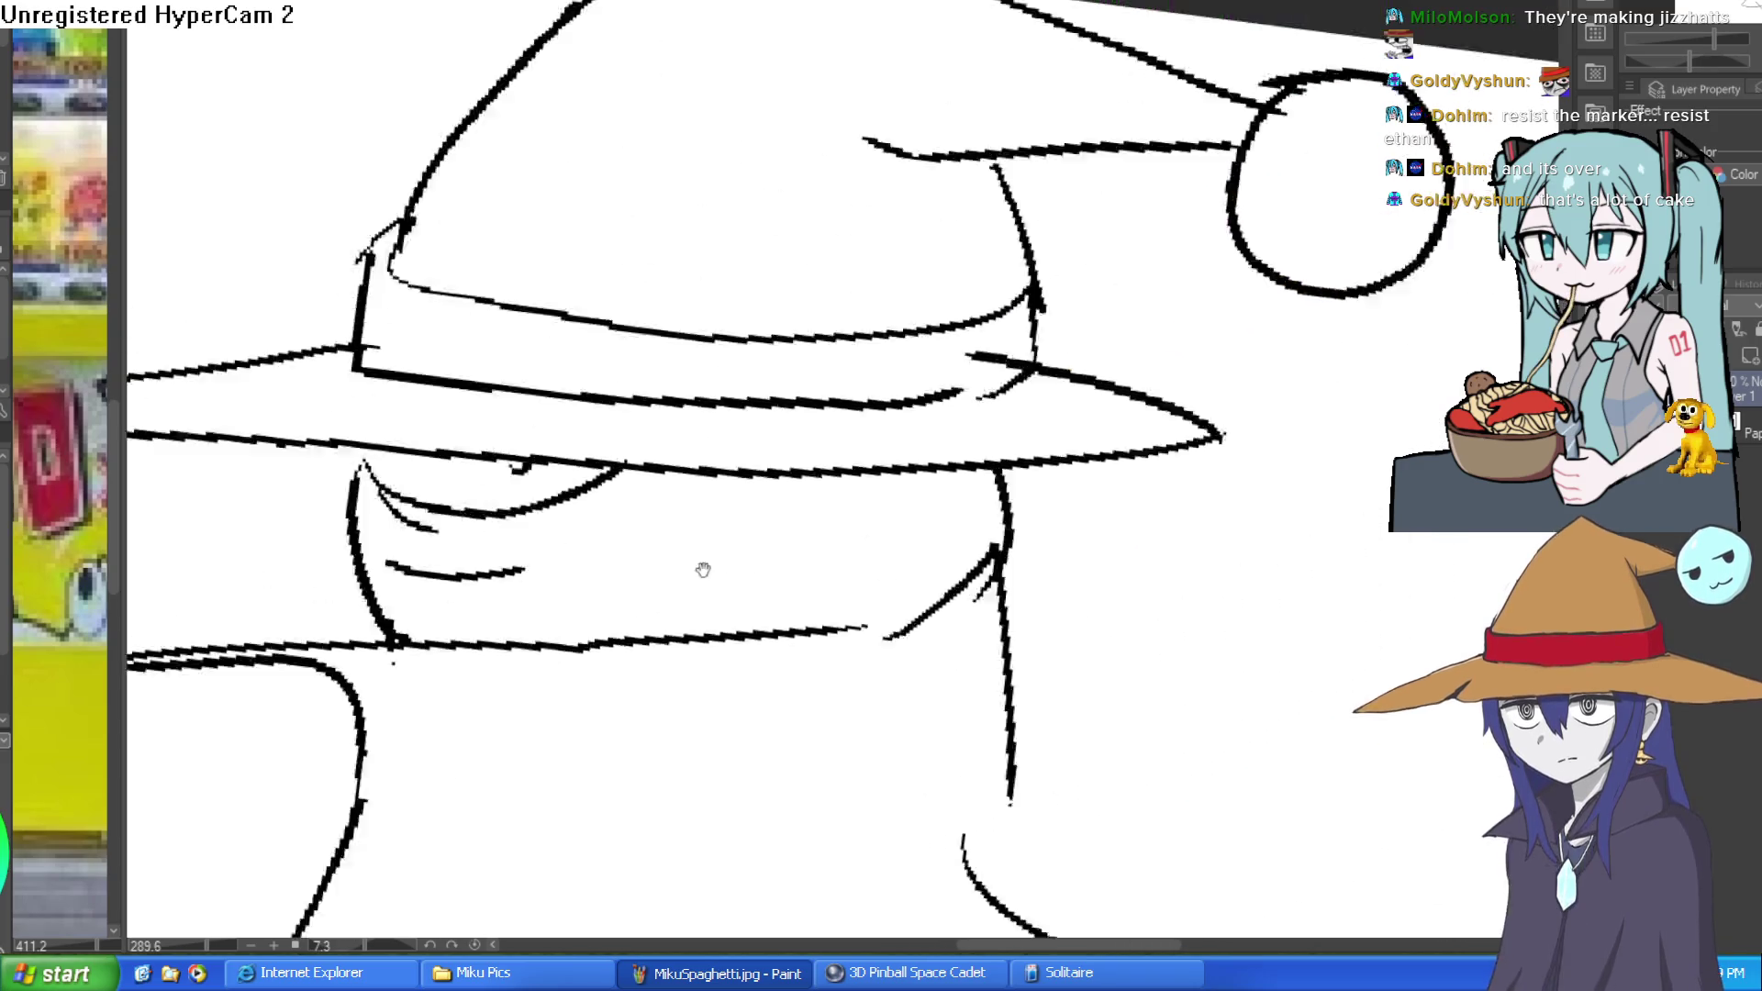
{"action": "mouse_move", "coordinate": [1193, 365]}
{"action": "left_mouse_down"}
{"action": "mouse_move", "coordinate": [1219, 410]}
{"action": "mouse_move", "coordinate": [1118, 492]}
{"action": "left_mouse_up"}
{"action": "key", "text": "ctrl+z"}
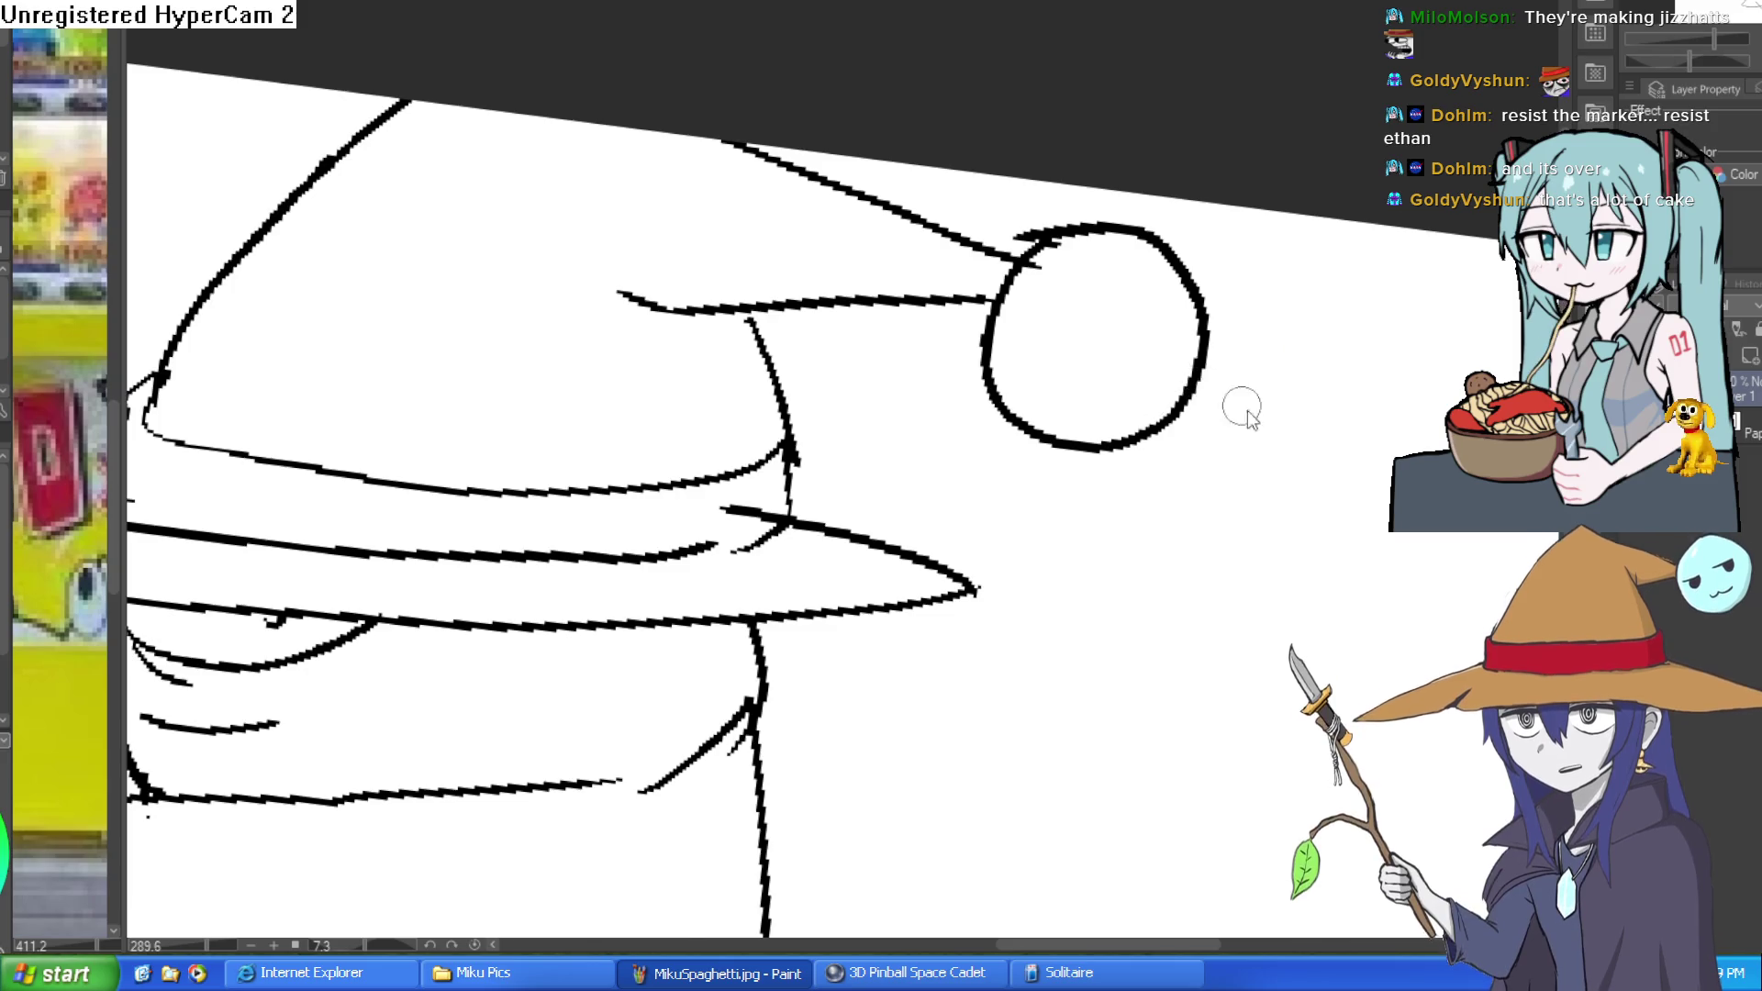
{"action": "scroll", "coordinate": [1239, 406], "scroll_direction": "down", "scroll_amount": 5}
{"action": "scroll", "coordinate": [1212, 367], "scroll_direction": "up", "scroll_amount": 5}
{"action": "left_click_drag", "start_coordinate": [1115, 360], "coordinate": [1208, 347]}
{"action": "key", "text": "ctrl+z"}
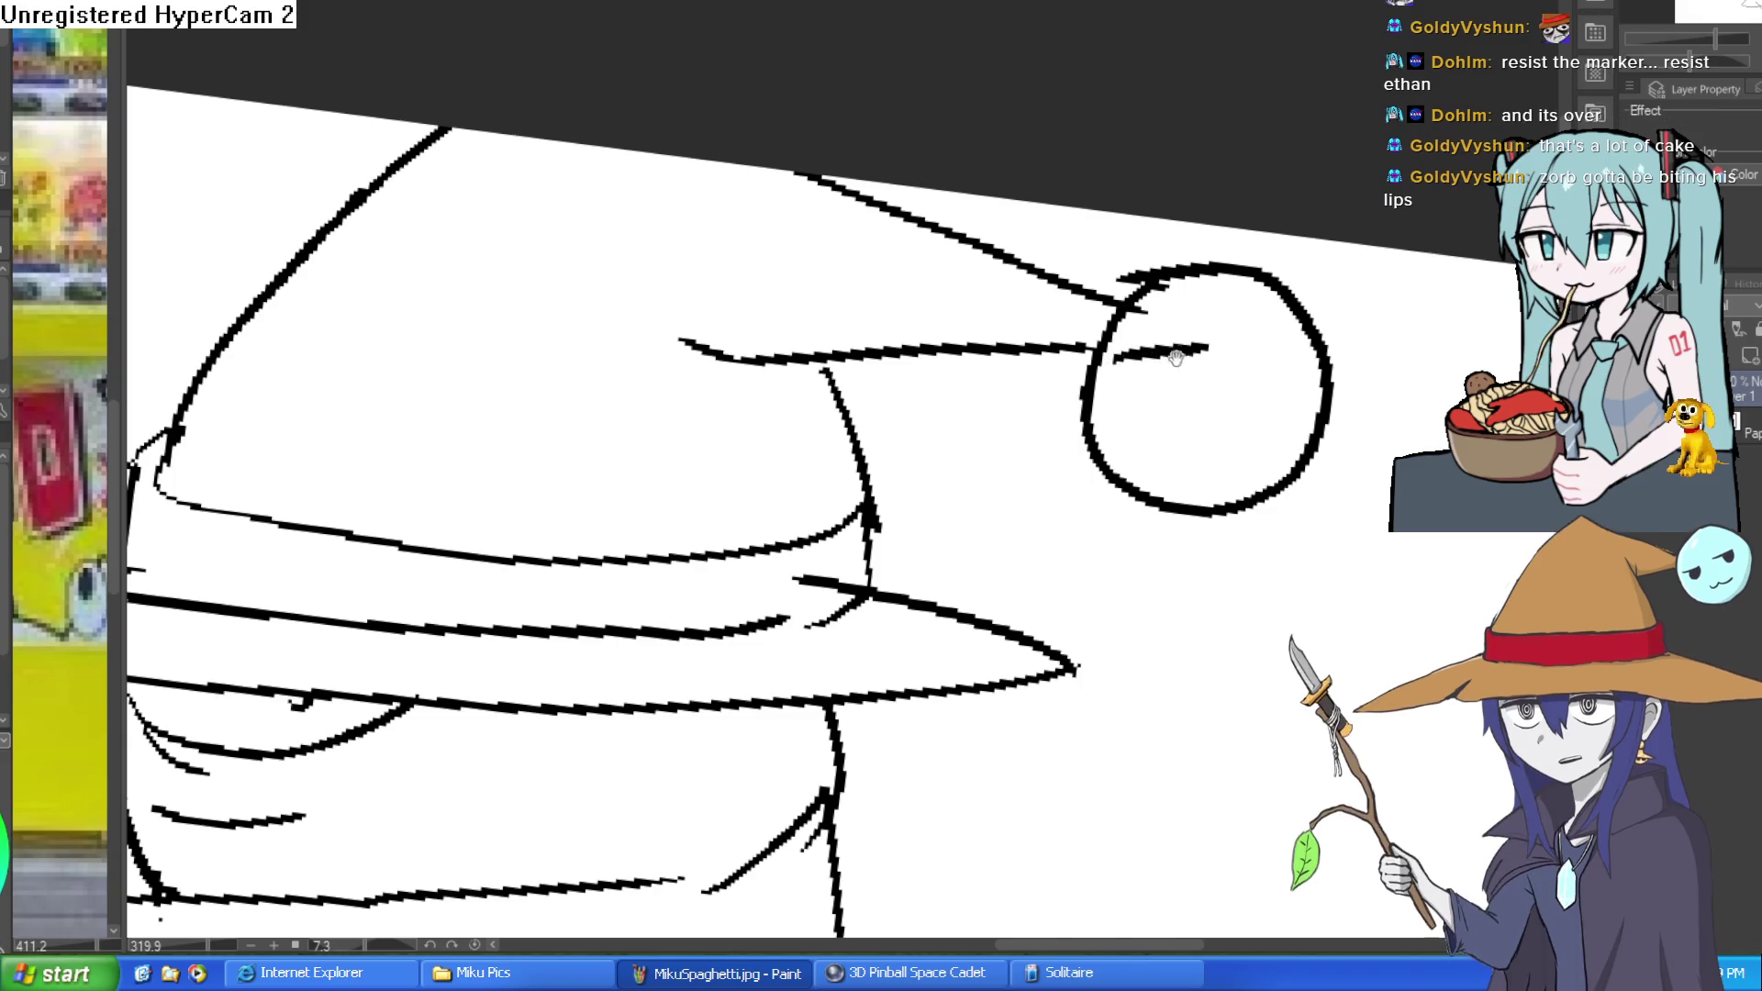
{"action": "scroll", "coordinate": [1135, 369], "scroll_direction": "up", "scroll_amount": 4}
{"action": "mouse_move", "coordinate": [973, 284]}
{"action": "left_mouse_down"}
{"action": "mouse_move", "coordinate": [1172, 267]}
{"action": "mouse_move", "coordinate": [1148, 262]}
{"action": "left_mouse_up"}
{"action": "left_click_drag", "start_coordinate": [945, 397], "coordinate": [1148, 372]}
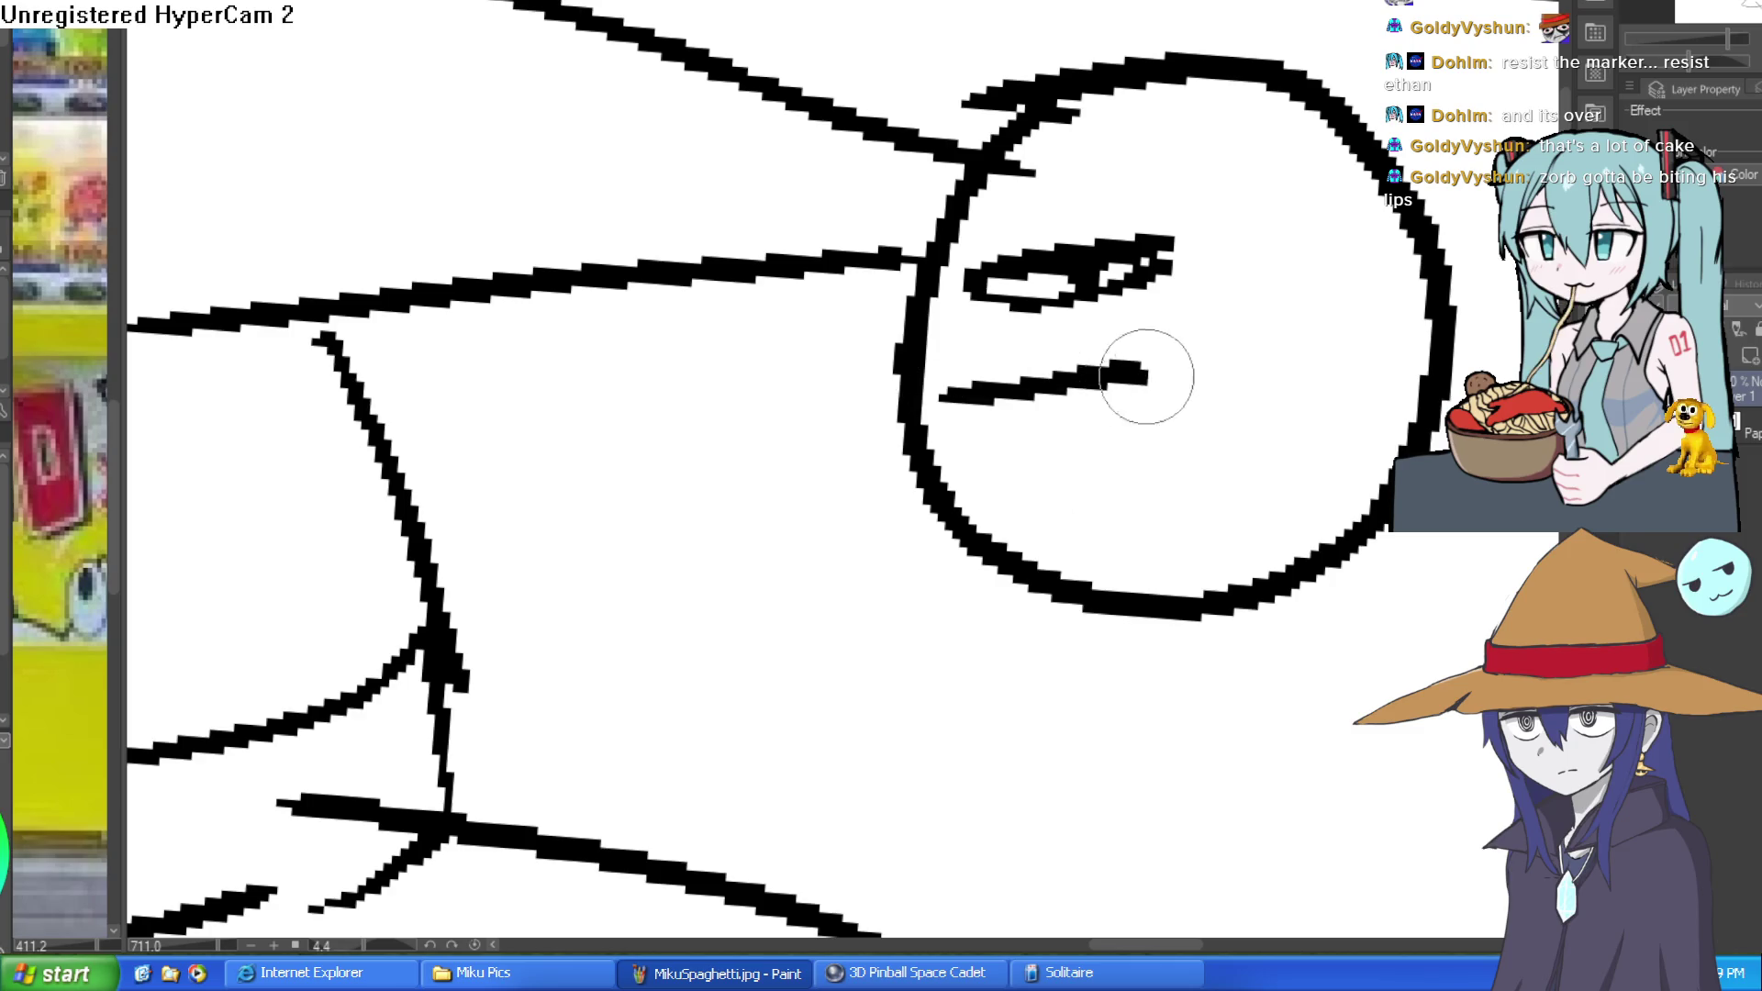
Add a curved neck line, an inner body fold, an arc by the neck and the left arm start.
{"action": "scroll", "coordinate": [1113, 399], "scroll_direction": "down", "scroll_amount": 6}
{"action": "mouse_move", "coordinate": [1146, 441]}
{"action": "left_mouse_down"}
{"action": "mouse_move", "coordinate": [1180, 401]}
{"action": "mouse_move", "coordinate": [1250, 179]}
{"action": "left_mouse_up"}
{"action": "left_click_drag", "start_coordinate": [1000, 339], "coordinate": [1021, 537]}
{"action": "key", "text": "ctrl+z"}
{"action": "left_click_drag", "start_coordinate": [999, 338], "coordinate": [1019, 543]}
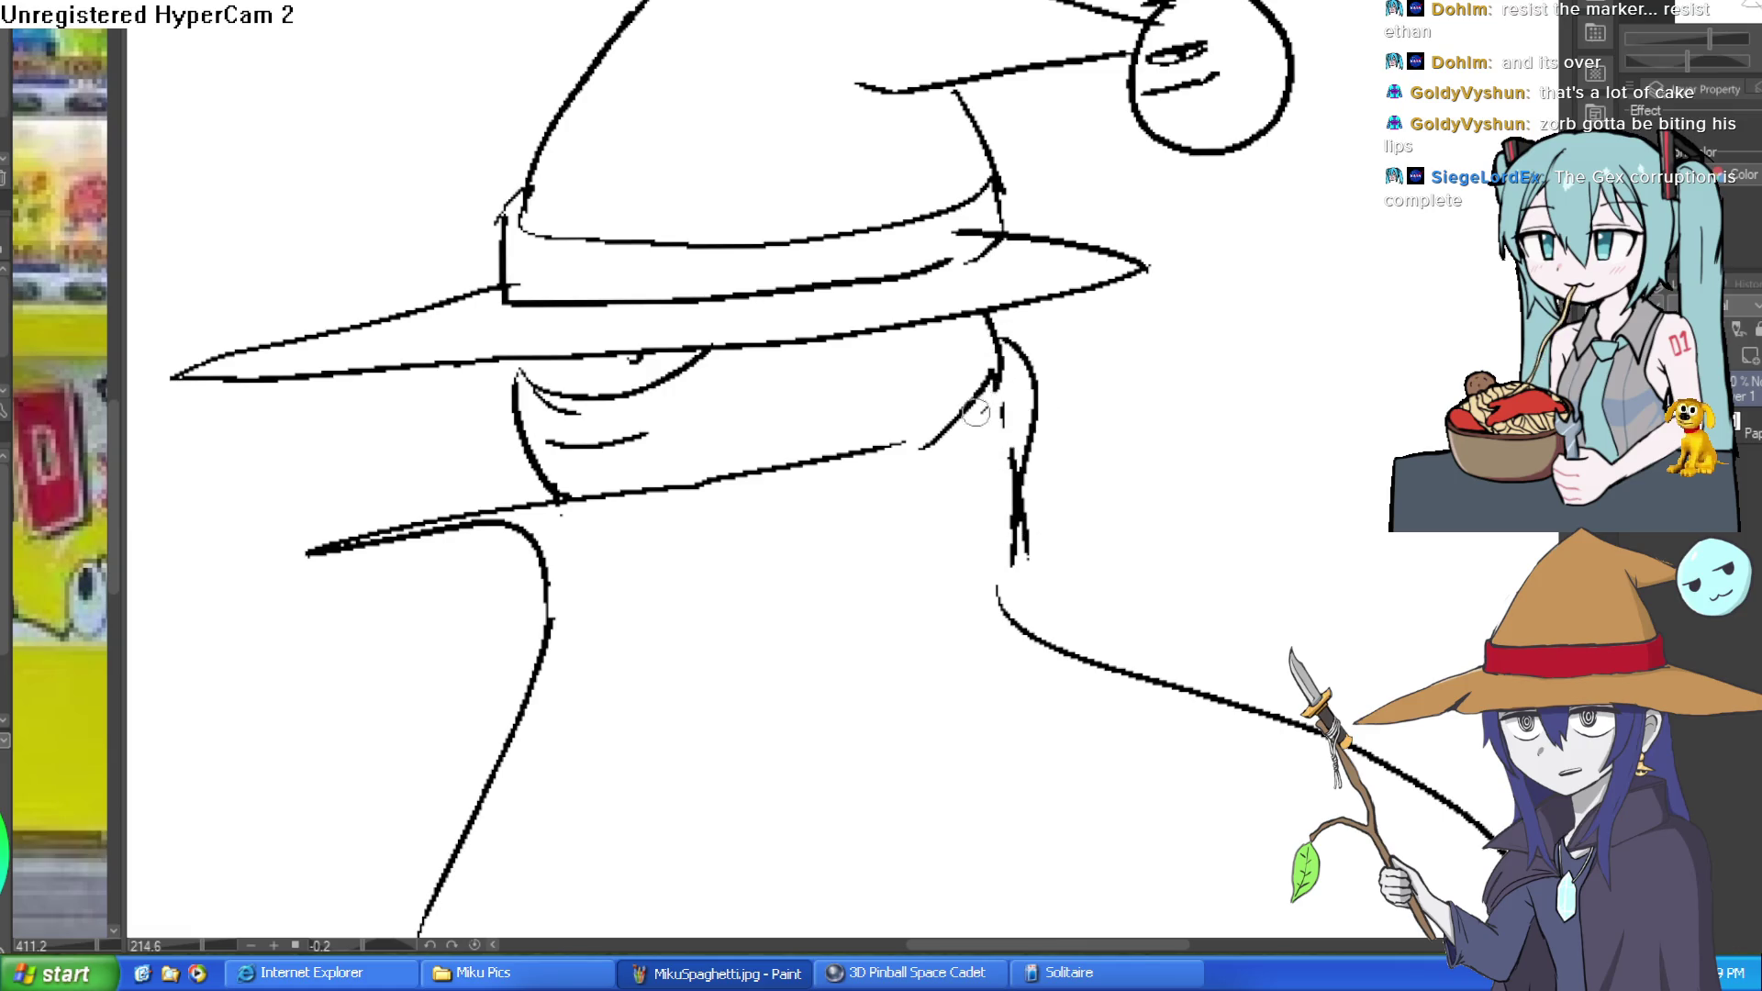
{"action": "scroll", "coordinate": [1028, 511], "scroll_direction": "down", "scroll_amount": 5}
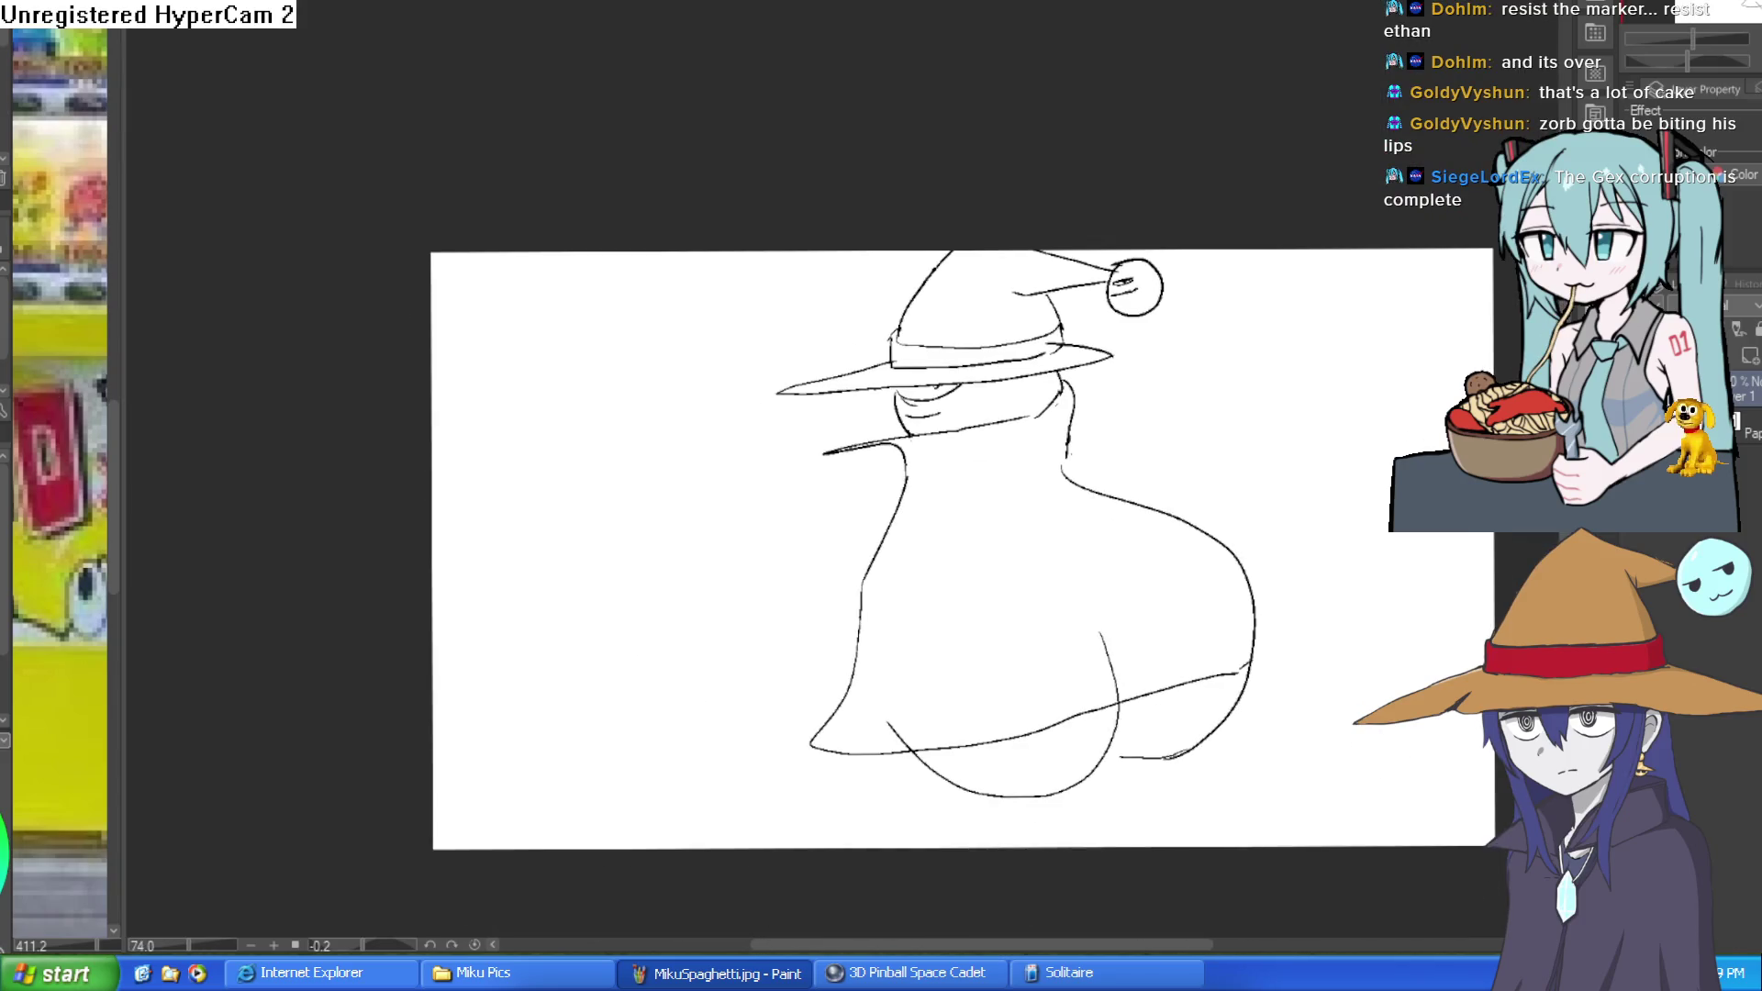
{"action": "scroll", "coordinate": [1165, 405], "scroll_direction": "up", "scroll_amount": 3}
{"action": "left_click_drag", "start_coordinate": [1102, 640], "coordinate": [1071, 558]}
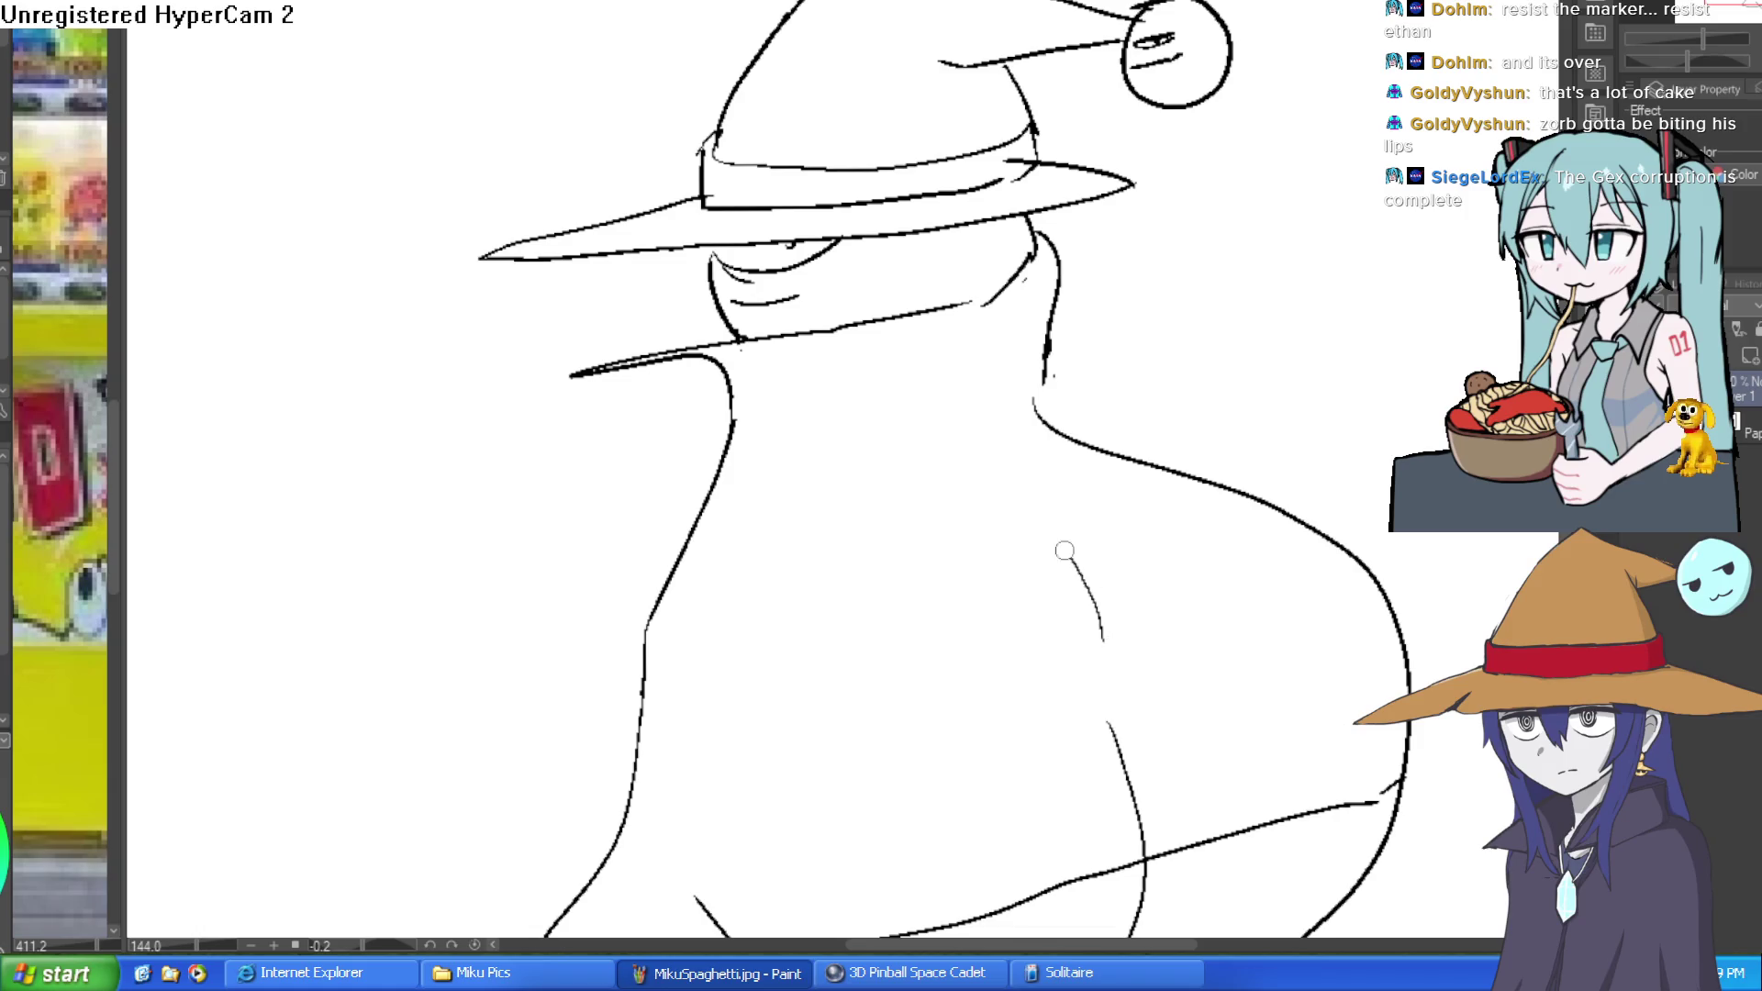
{"action": "mouse_move", "coordinate": [1013, 419]}
{"action": "left_mouse_down"}
{"action": "mouse_move", "coordinate": [1017, 464]}
{"action": "mouse_move", "coordinate": [1061, 323]}
{"action": "left_mouse_up"}
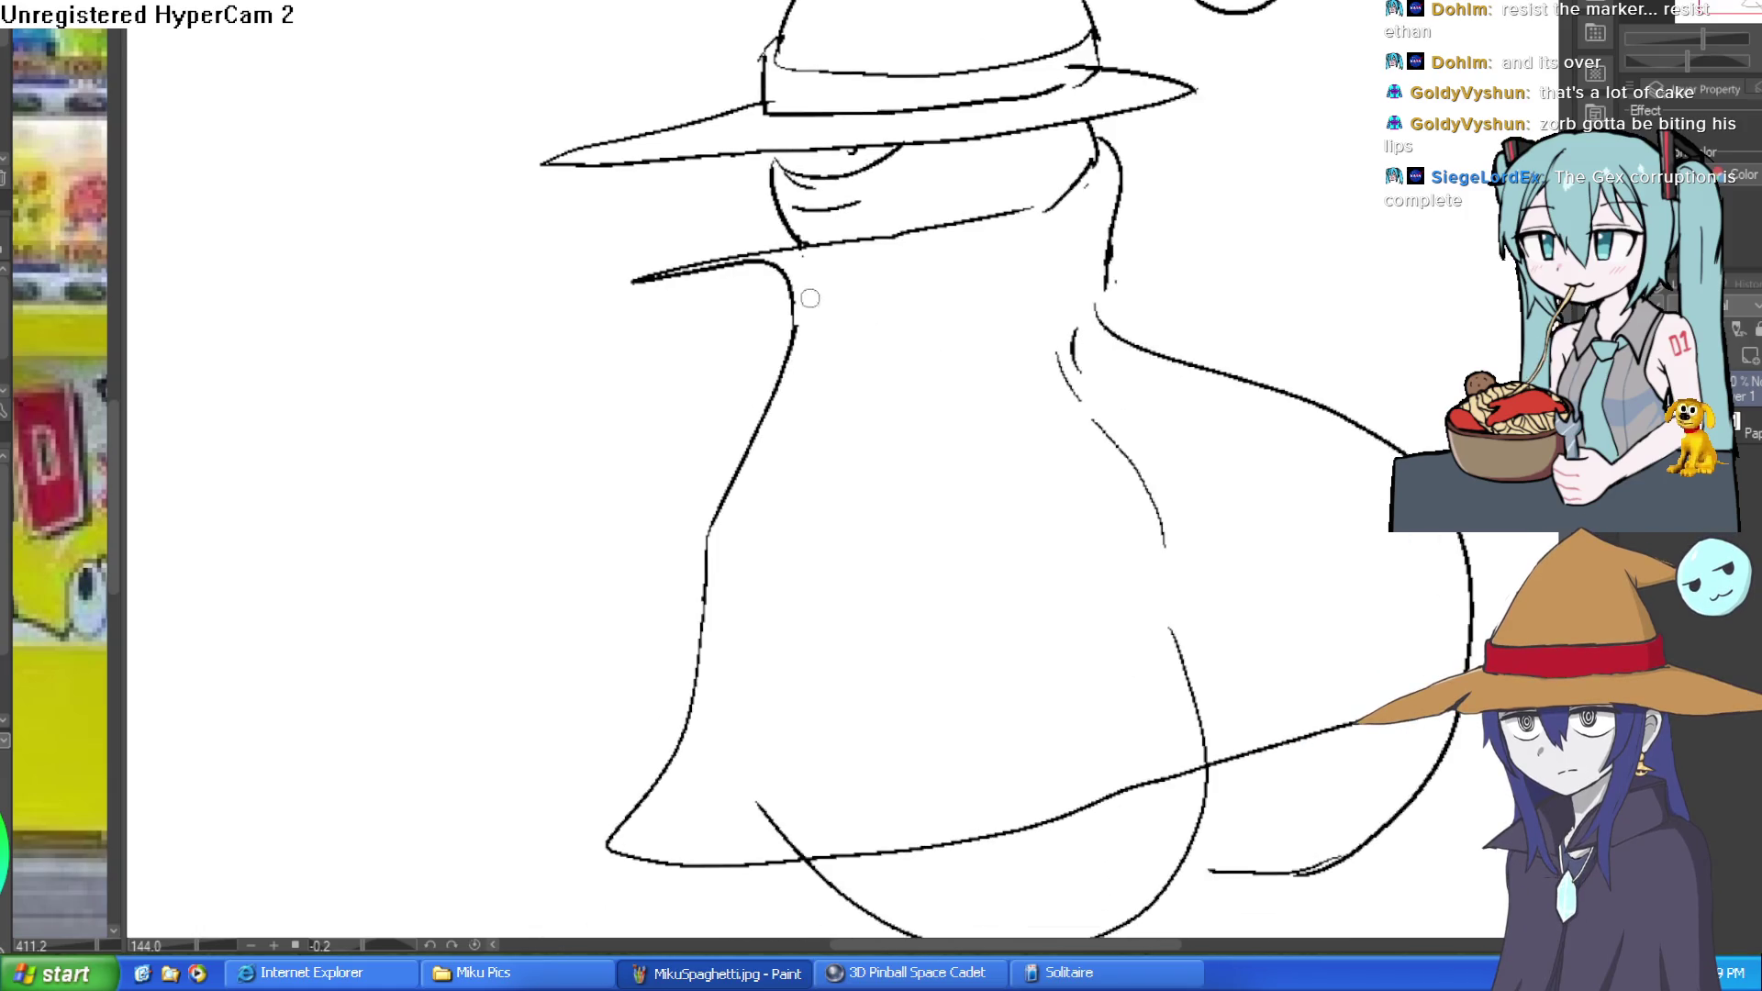
{"action": "mouse_move", "coordinate": [787, 304]}
{"action": "left_mouse_down"}
{"action": "mouse_move", "coordinate": [733, 386]}
{"action": "mouse_move", "coordinate": [613, 408]}
{"action": "left_mouse_up"}
Draw the lower and upper edges of the left arm bending out from the shoulder.
{"action": "left_click_drag", "start_coordinate": [728, 403], "coordinate": [625, 379]}
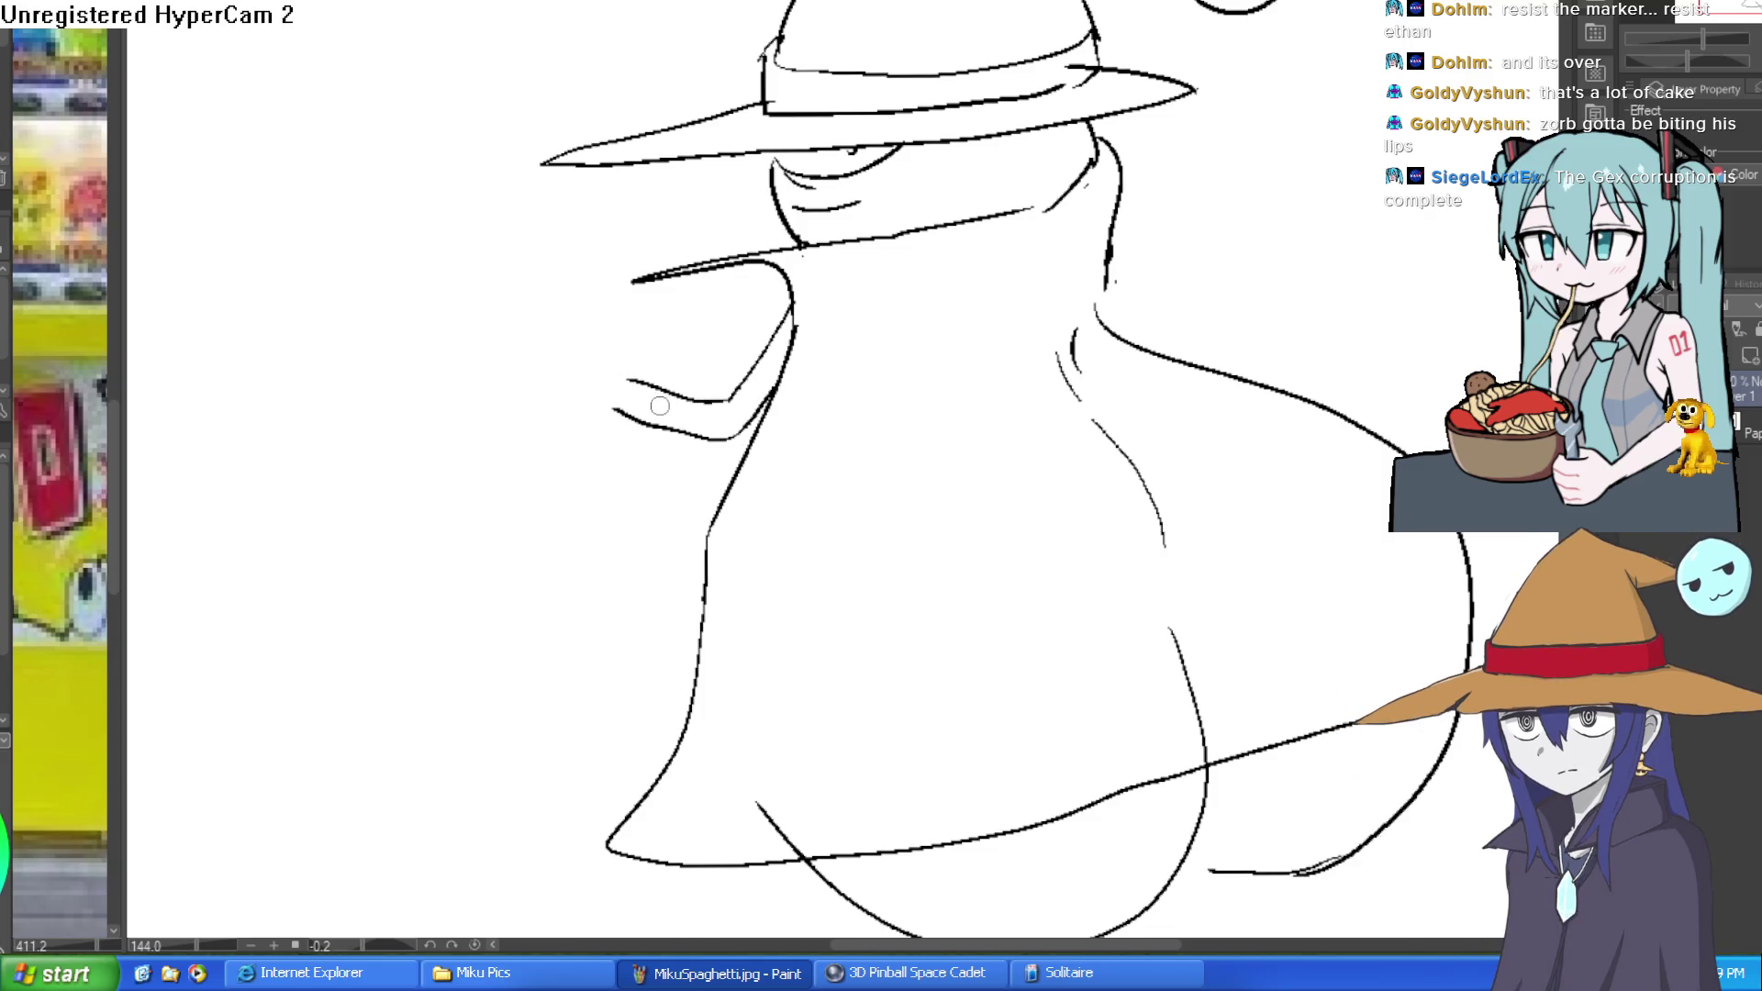
{"action": "mouse_move", "coordinate": [909, 365]}
{"action": "left_mouse_down"}
{"action": "mouse_move", "coordinate": [1019, 377]}
{"action": "mouse_move", "coordinate": [1098, 287]}
{"action": "mouse_move", "coordinate": [1143, 384]}
{"action": "left_mouse_up"}
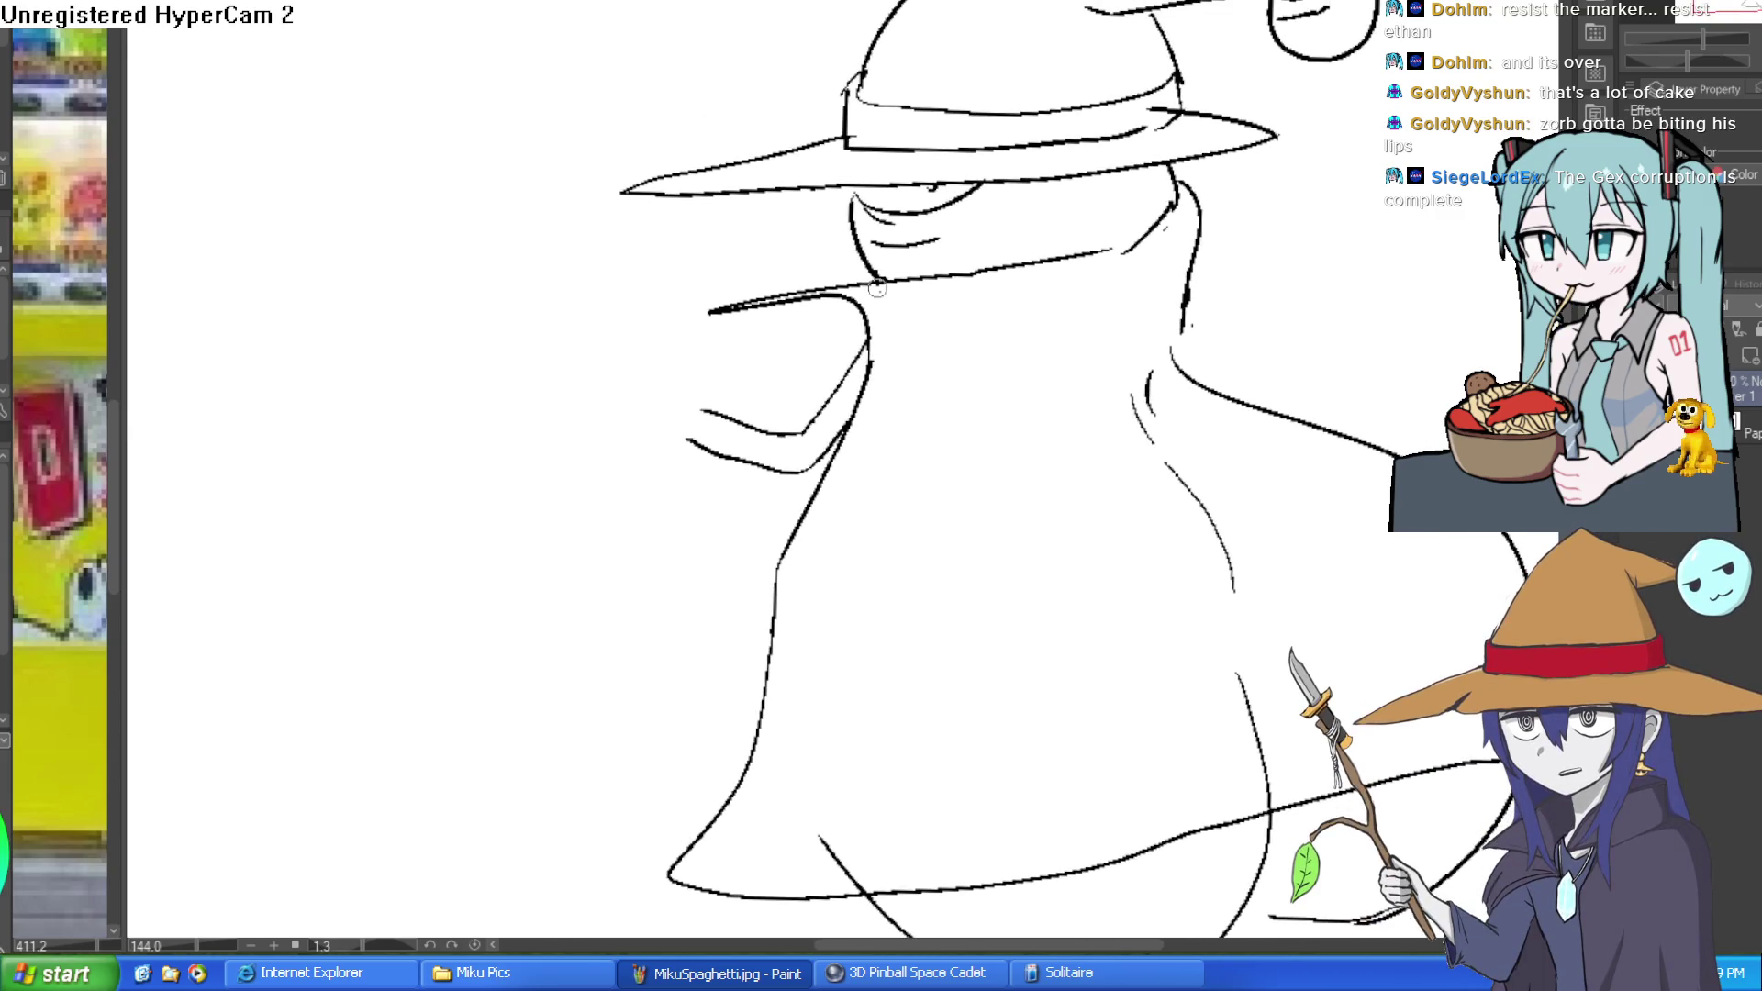
{"action": "mouse_move", "coordinate": [916, 281]}
{"action": "left_mouse_down"}
{"action": "mouse_move", "coordinate": [735, 257]}
{"action": "mouse_move", "coordinate": [868, 349]}
{"action": "left_mouse_up"}
{"action": "left_click_drag", "start_coordinate": [767, 299], "coordinate": [712, 312]}
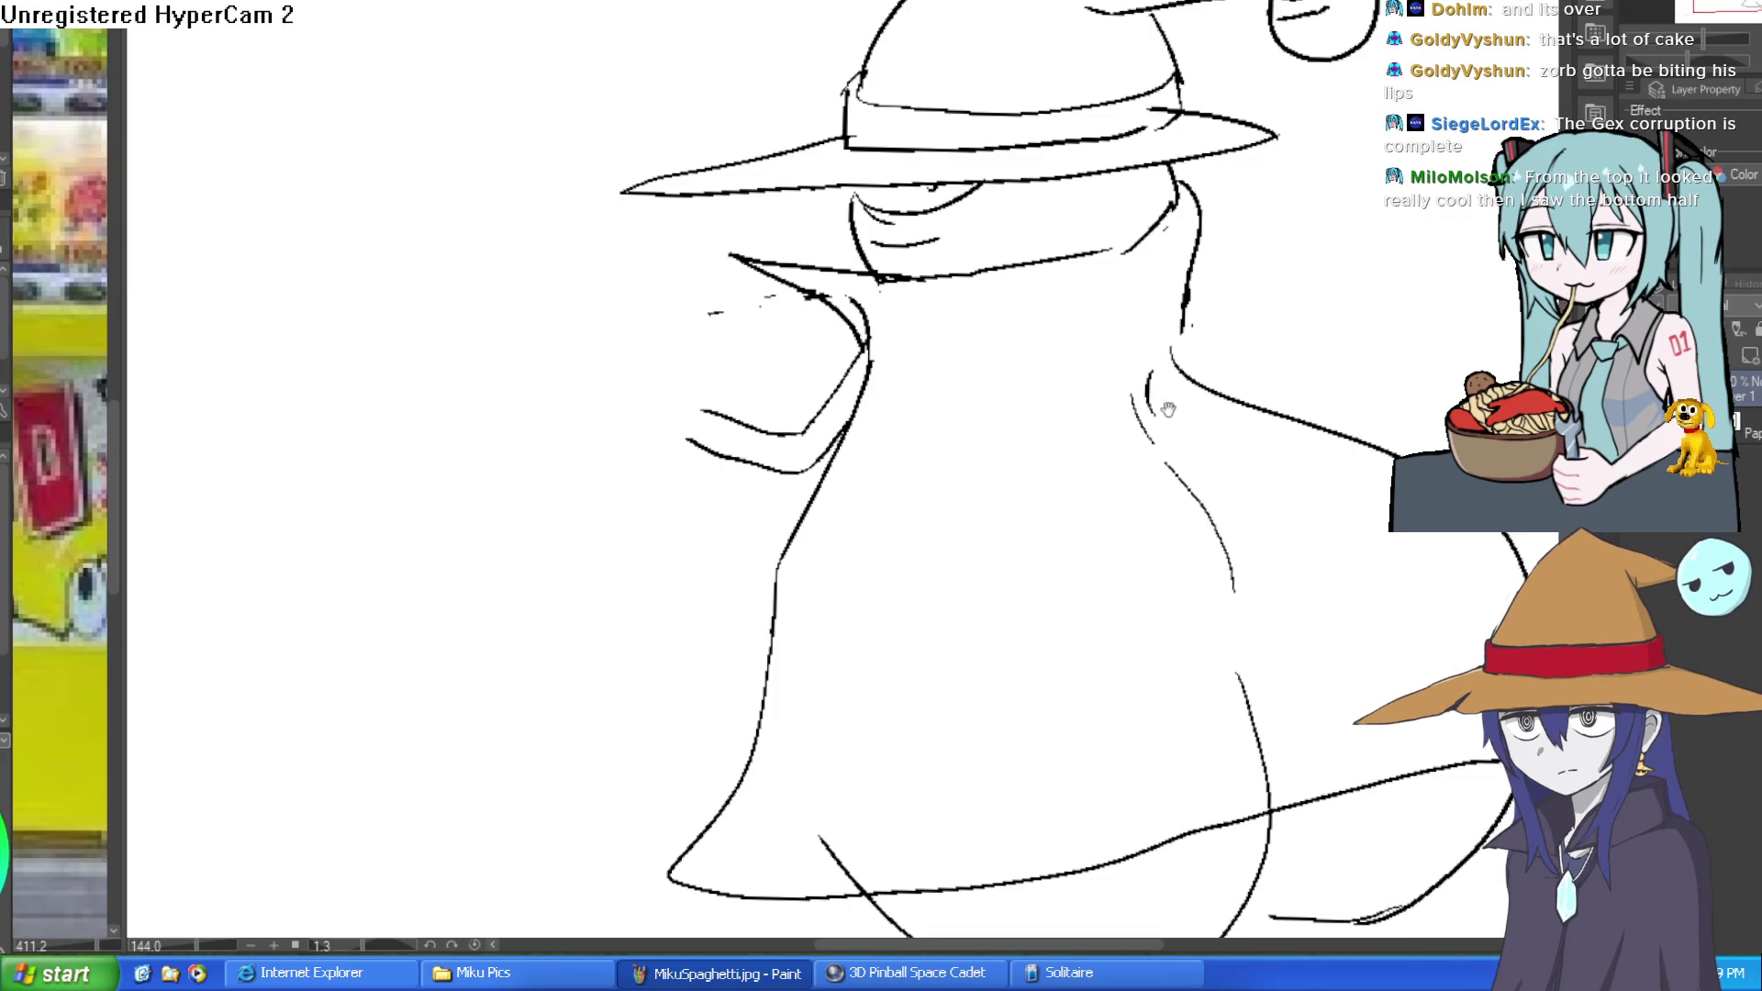
Draw a triangular hand at the arm's end, undoing the looped finger stroke.
{"action": "left_click_drag", "start_coordinate": [1178, 406], "coordinate": [1031, 299]}
{"action": "left_click_drag", "start_coordinate": [964, 373], "coordinate": [929, 287]}
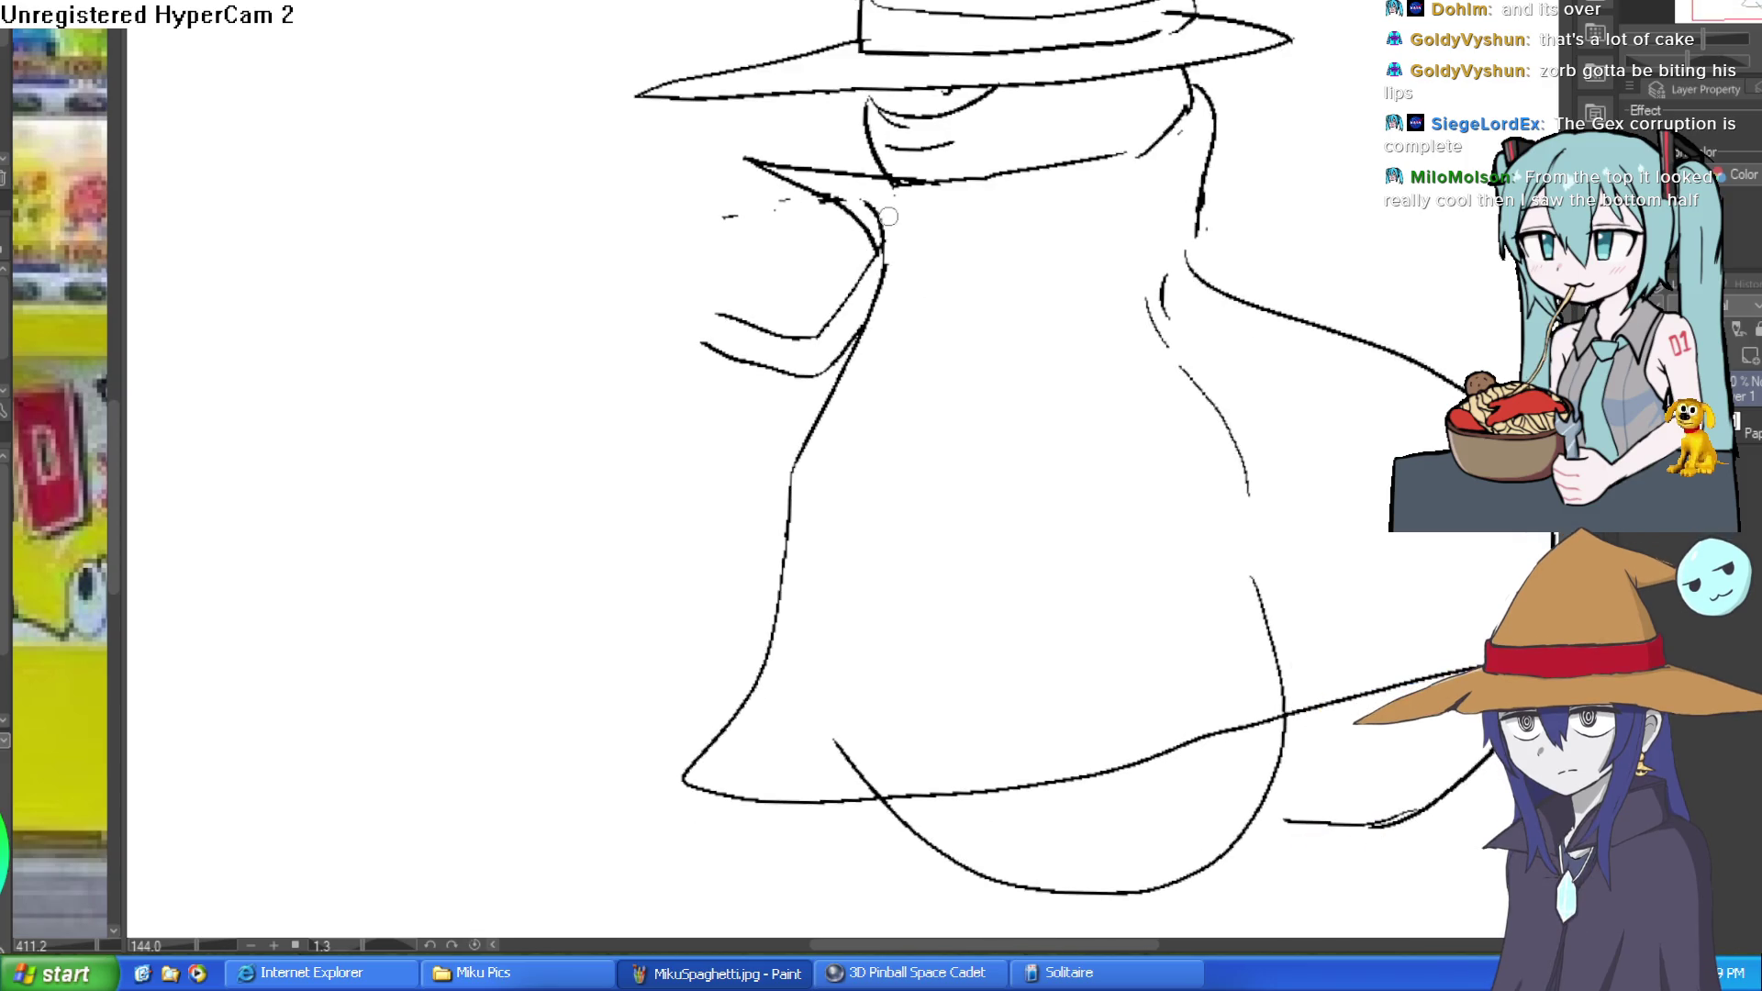
{"action": "scroll", "coordinate": [720, 315], "scroll_direction": "up", "scroll_amount": 3}
{"action": "mouse_move", "coordinate": [724, 315]}
{"action": "left_mouse_down"}
{"action": "mouse_move", "coordinate": [679, 255]}
{"action": "mouse_move", "coordinate": [698, 375]}
{"action": "left_mouse_up"}
{"action": "mouse_move", "coordinate": [682, 257]}
{"action": "left_mouse_down"}
{"action": "mouse_move", "coordinate": [665, 200]}
{"action": "mouse_move", "coordinate": [618, 207]}
{"action": "mouse_move", "coordinate": [654, 261]}
{"action": "mouse_move", "coordinate": [676, 212]}
{"action": "left_mouse_up"}
{"action": "key", "text": "ctrl+z"}
{"action": "key", "text": "ctrl+z"}
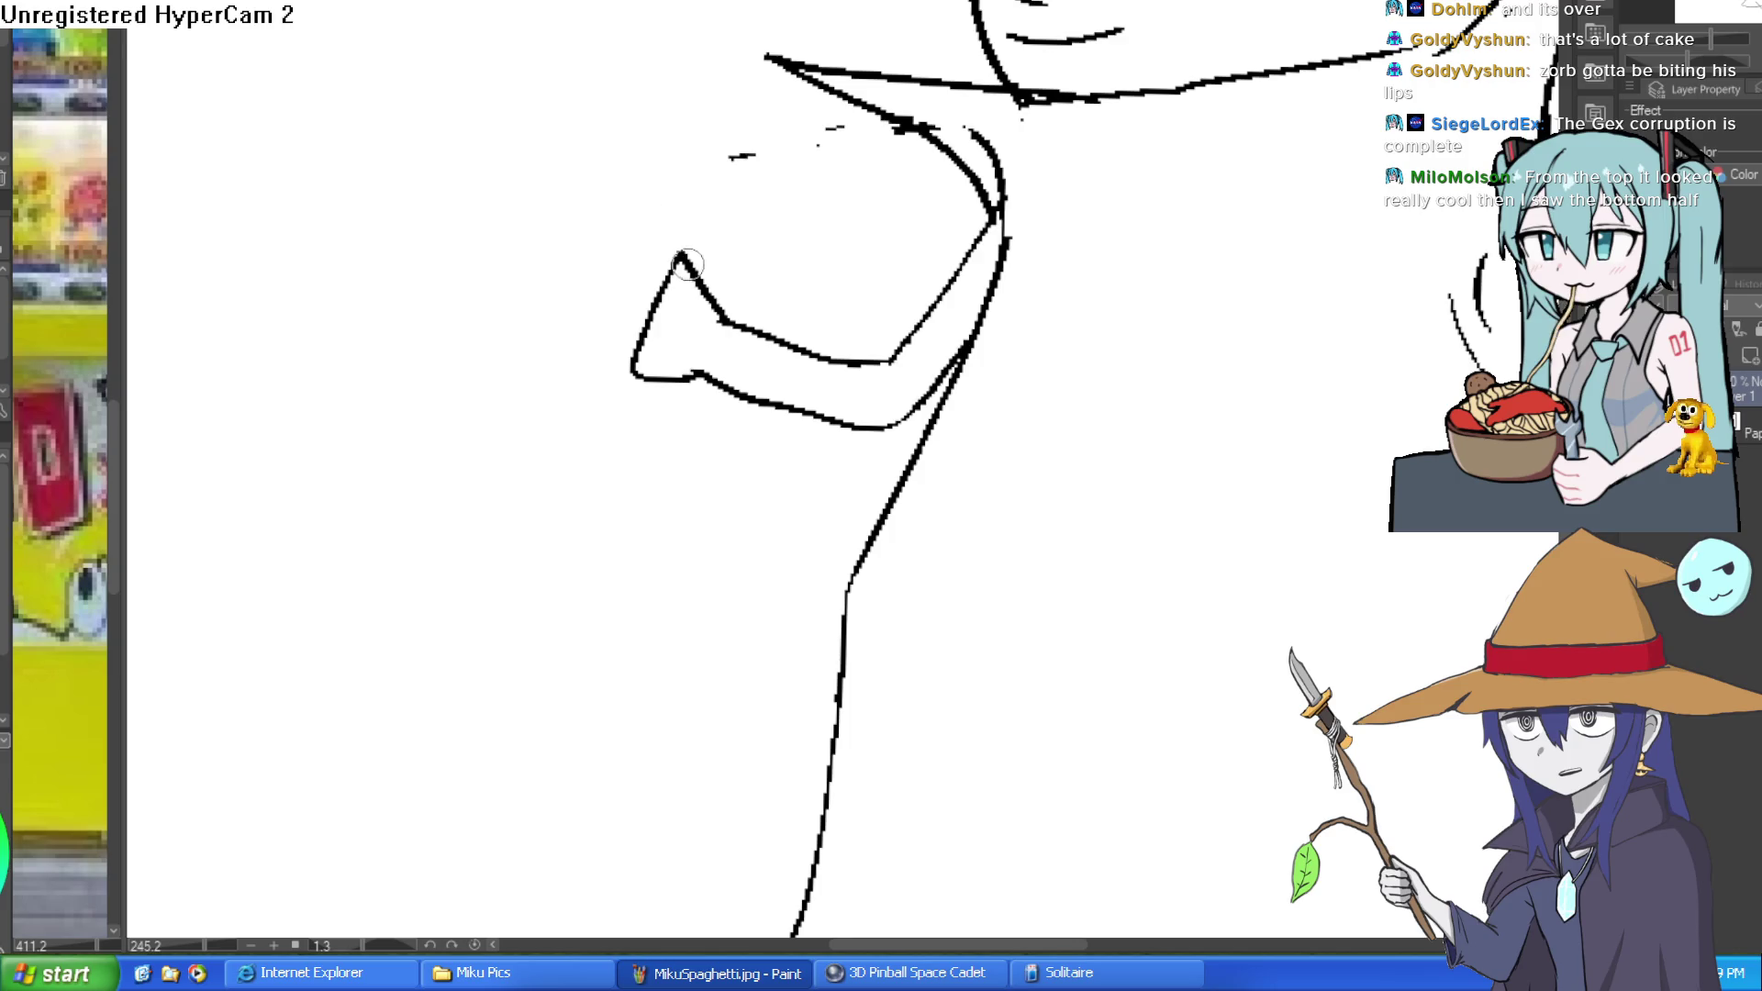
Replace the discarded loop around the hand with a top edge extended up-left.
{"action": "mouse_move", "coordinate": [713, 295]}
{"action": "left_mouse_down"}
{"action": "mouse_move", "coordinate": [669, 197]}
{"action": "mouse_move", "coordinate": [610, 275]}
{"action": "mouse_move", "coordinate": [598, 354]}
{"action": "mouse_move", "coordinate": [634, 367]}
{"action": "left_mouse_up"}
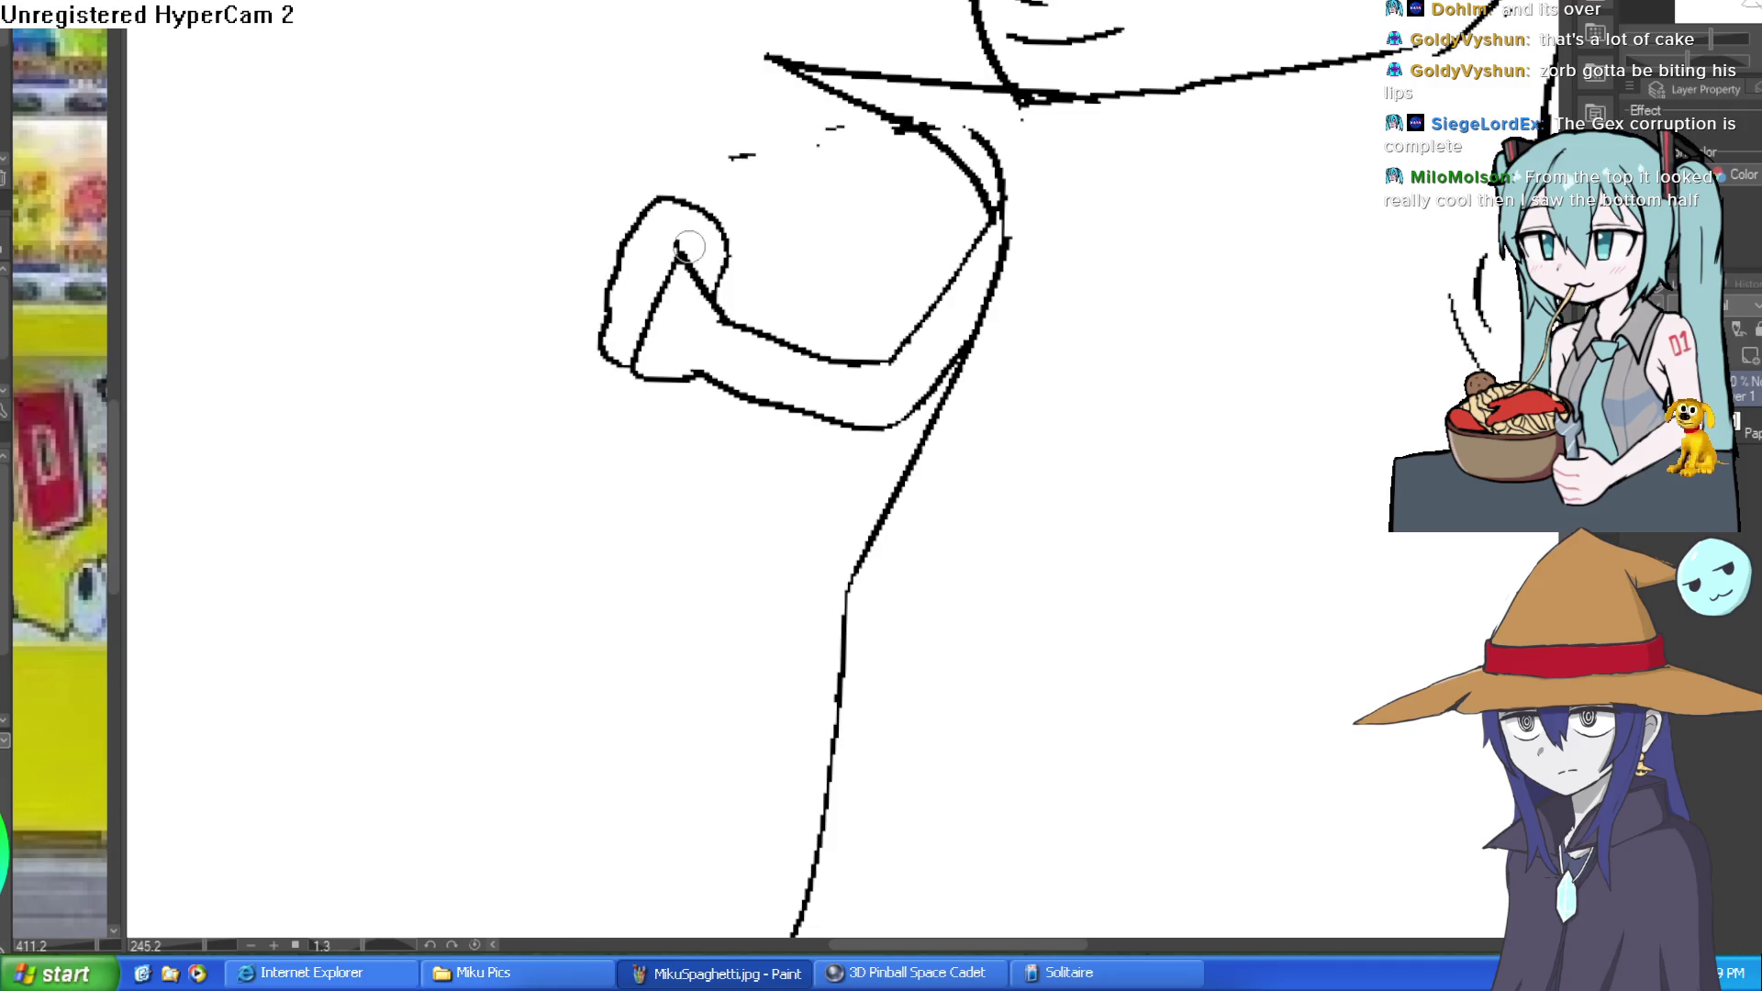
{"action": "key", "text": "ctrl+z"}
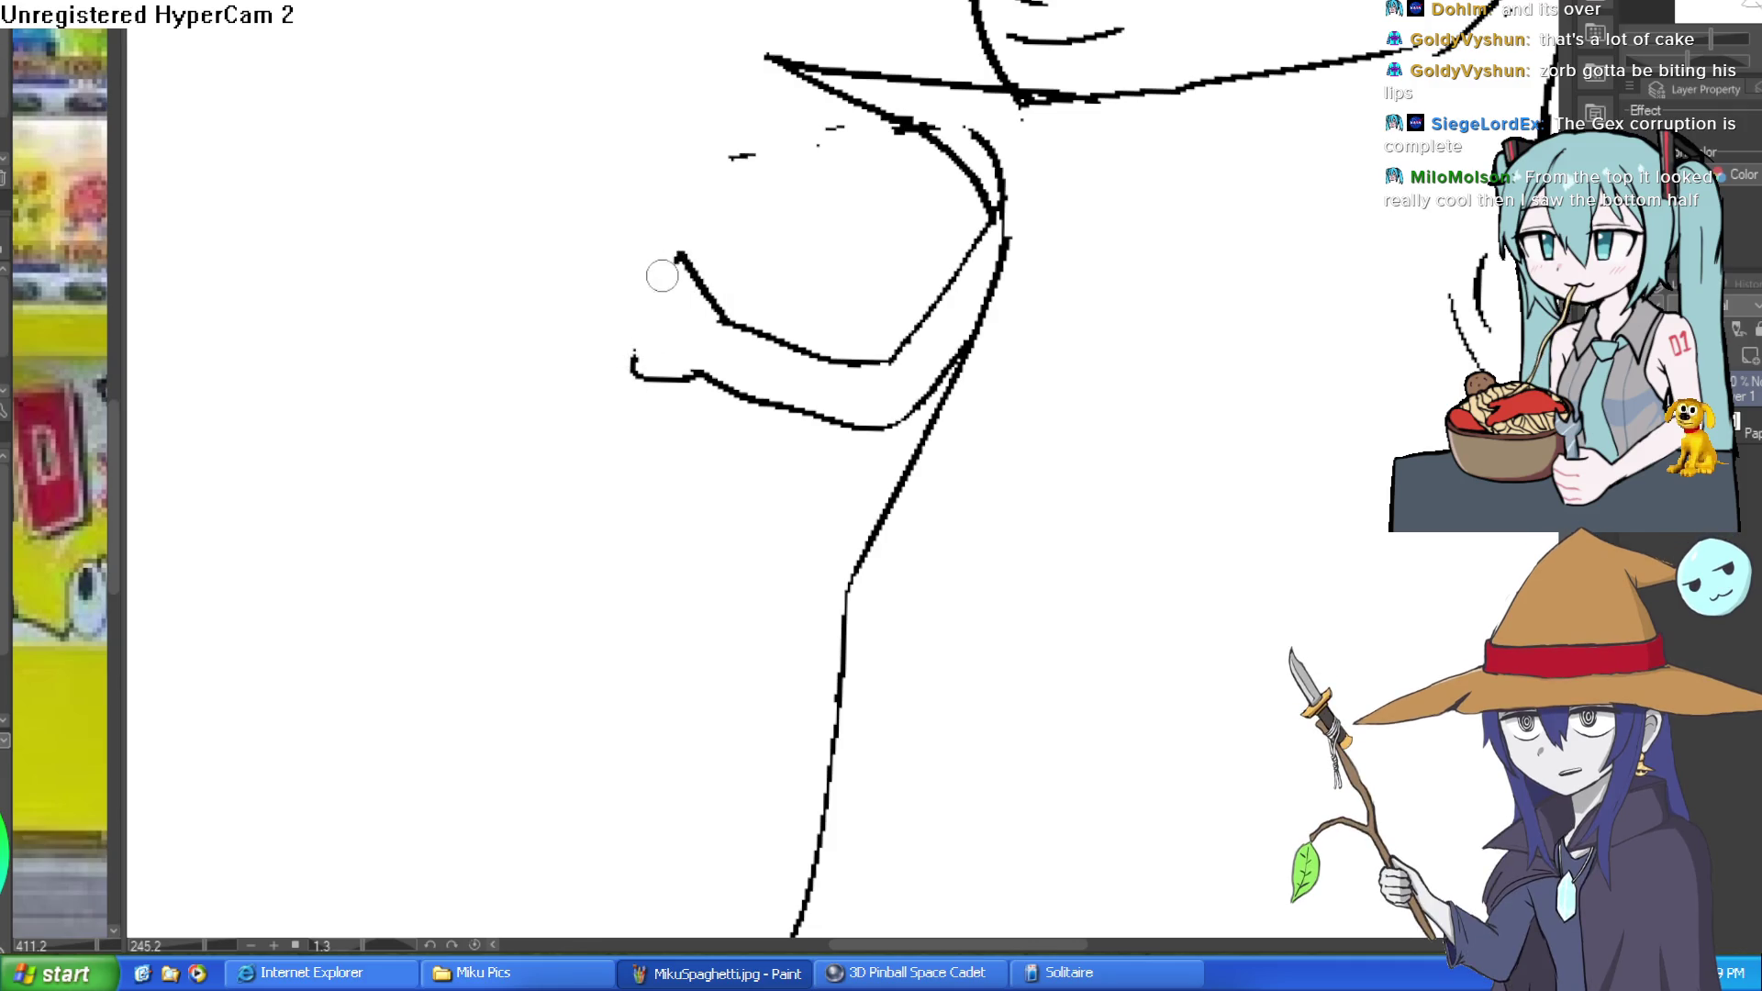
{"action": "left_click_drag", "start_coordinate": [688, 274], "coordinate": [612, 209]}
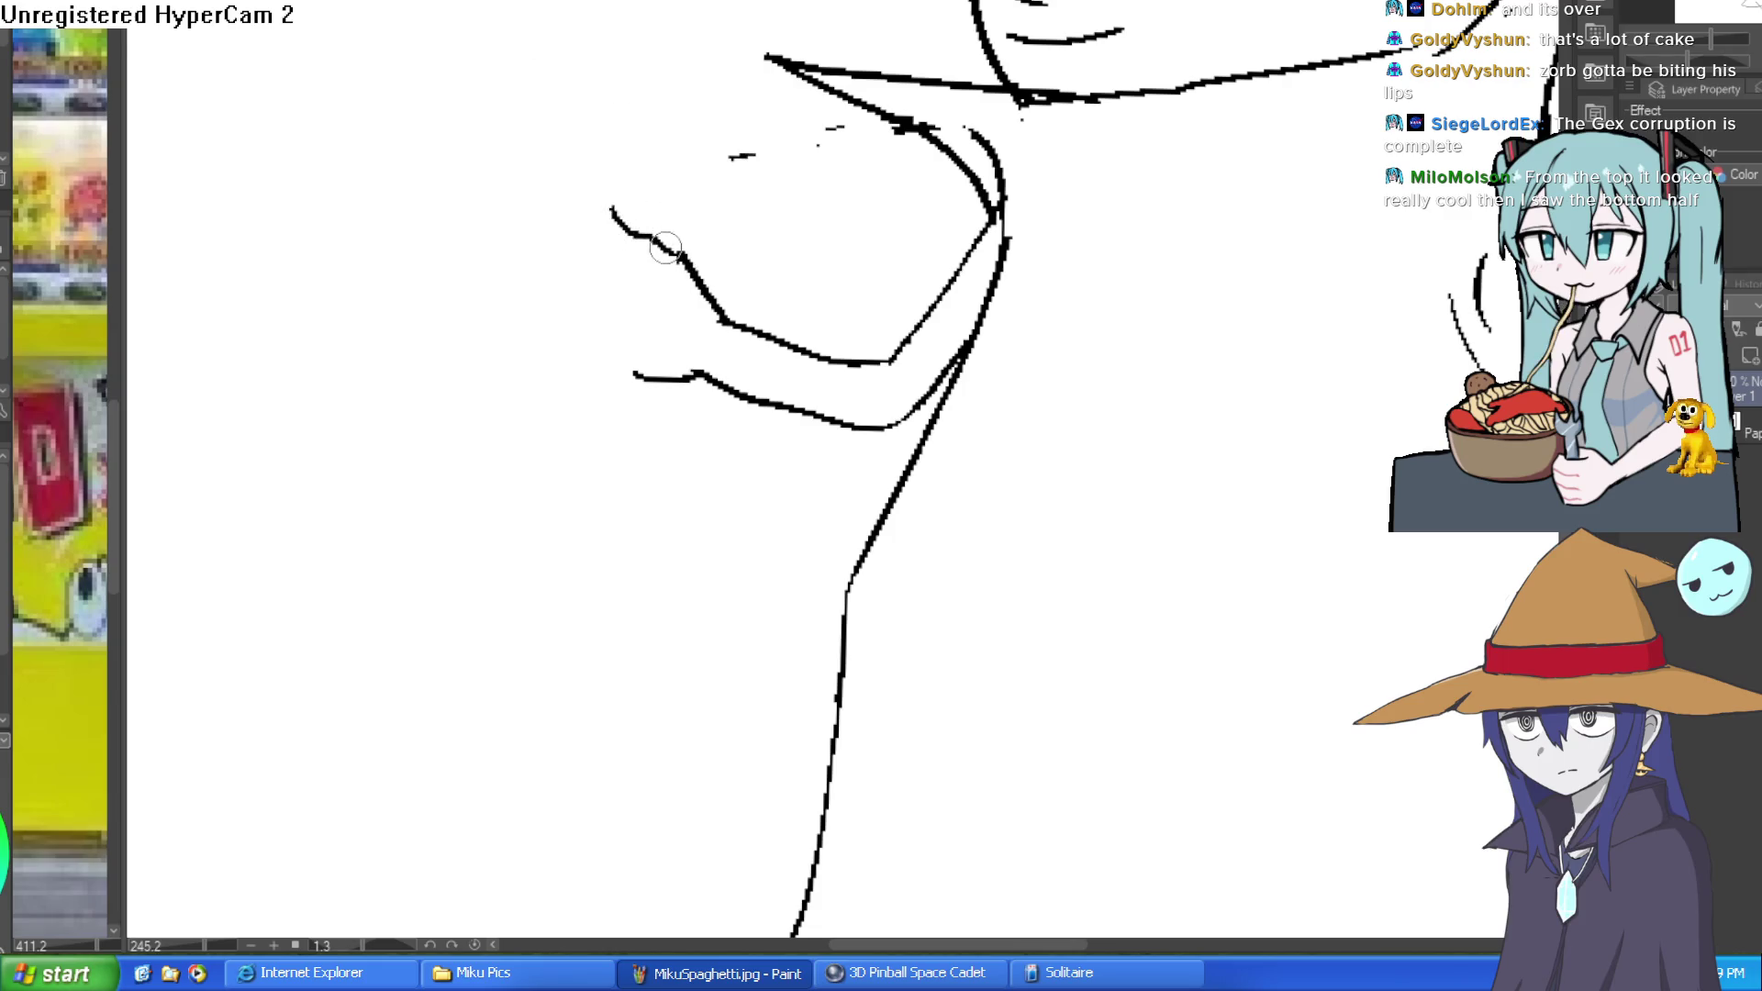
Draw the staff shaft through the hand with a hooked branch up-left.
{"action": "left_click_drag", "start_coordinate": [610, 39], "coordinate": [646, 269]}
{"action": "mouse_move", "coordinate": [647, 275]}
{"action": "left_mouse_down"}
{"action": "mouse_move", "coordinate": [697, 468]}
{"action": "mouse_move", "coordinate": [604, 246]}
{"action": "mouse_move", "coordinate": [619, 51]}
{"action": "left_mouse_up"}
{"action": "mouse_move", "coordinate": [608, 275]}
{"action": "left_mouse_down"}
{"action": "mouse_move", "coordinate": [523, 161]}
{"action": "mouse_move", "coordinate": [353, 80]}
{"action": "mouse_move", "coordinate": [456, 107]}
{"action": "mouse_move", "coordinate": [576, 101]}
{"action": "left_mouse_up"}
{"action": "left_click_drag", "start_coordinate": [628, 27], "coordinate": [637, 193]}
Draw the staff's looping top outline and the shaft line beside the hand, undoing a stray loop.
{"action": "mouse_move", "coordinate": [580, 274]}
{"action": "left_mouse_down"}
{"action": "mouse_move", "coordinate": [602, 86]}
{"action": "mouse_move", "coordinate": [633, 13]}
{"action": "mouse_move", "coordinate": [630, 220]}
{"action": "left_mouse_up"}
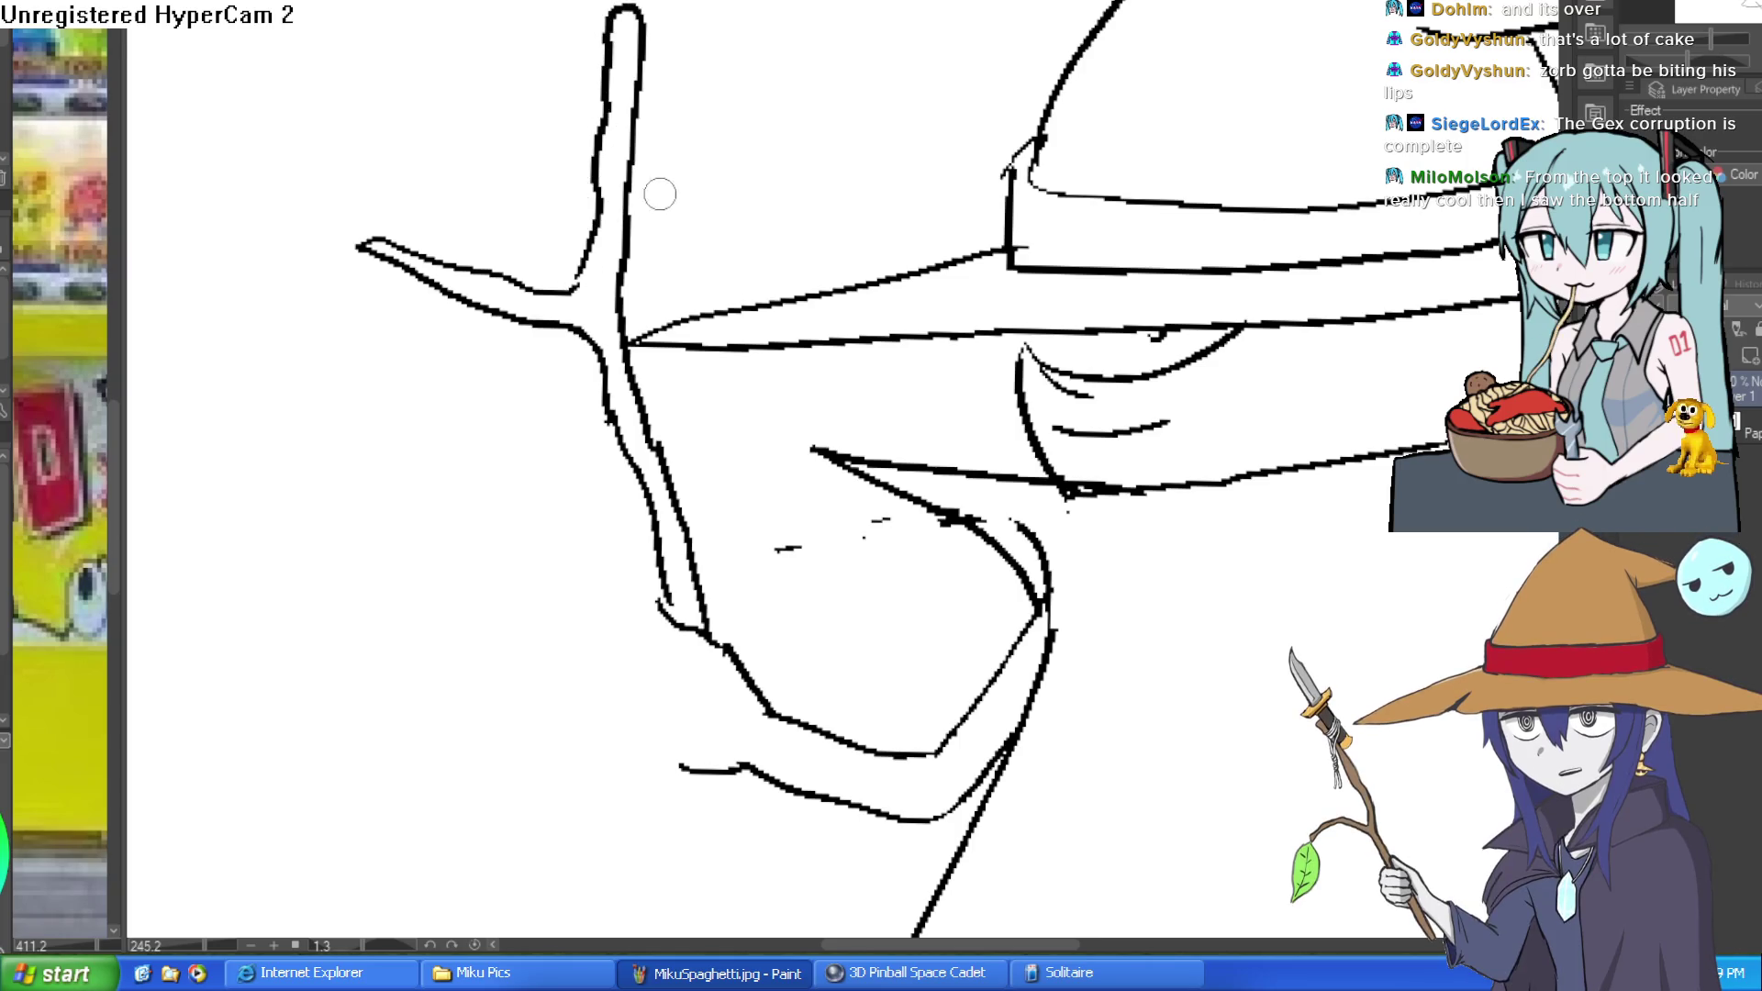
{"action": "left_click_drag", "start_coordinate": [684, 488], "coordinate": [713, 216]}
{"action": "left_click_drag", "start_coordinate": [690, 335], "coordinate": [779, 379]}
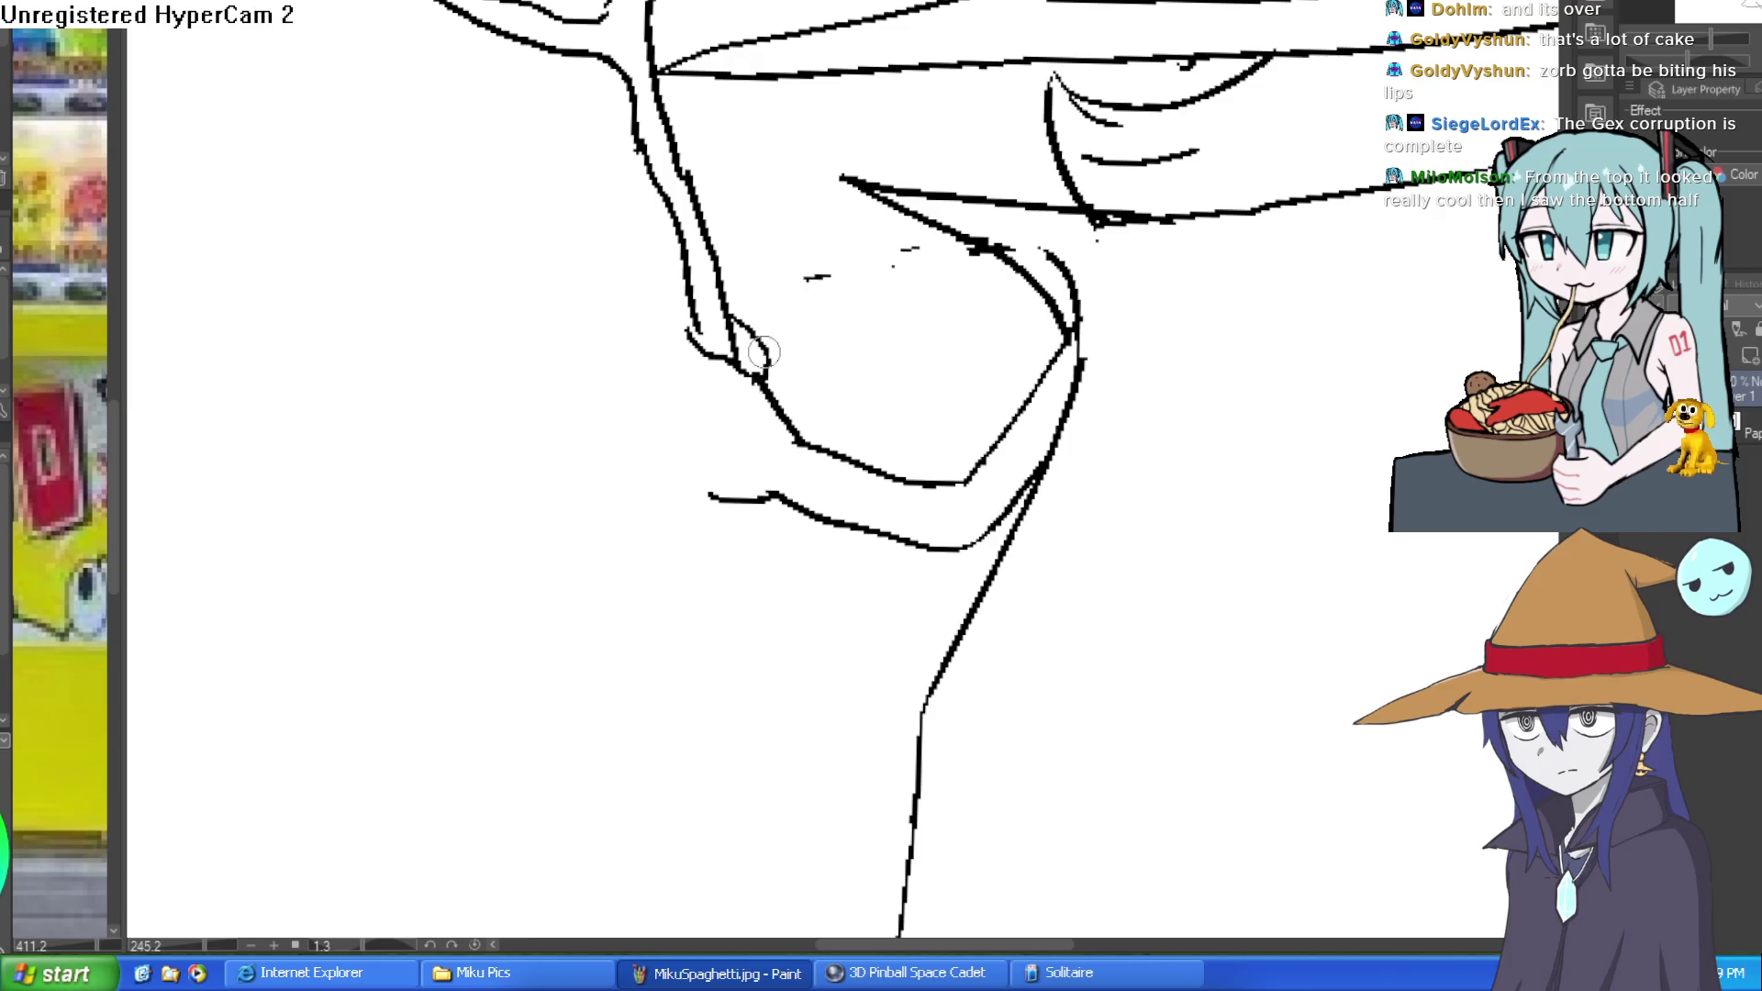
{"action": "mouse_move", "coordinate": [691, 321]}
{"action": "left_mouse_down"}
{"action": "mouse_move", "coordinate": [661, 425]}
{"action": "mouse_move", "coordinate": [689, 503]}
{"action": "mouse_move", "coordinate": [739, 493]}
{"action": "mouse_move", "coordinate": [719, 555]}
{"action": "mouse_move", "coordinate": [728, 696]}
{"action": "mouse_move", "coordinate": [748, 509]}
{"action": "left_mouse_up"}
{"action": "left_click_drag", "start_coordinate": [862, 389], "coordinate": [867, 661]}
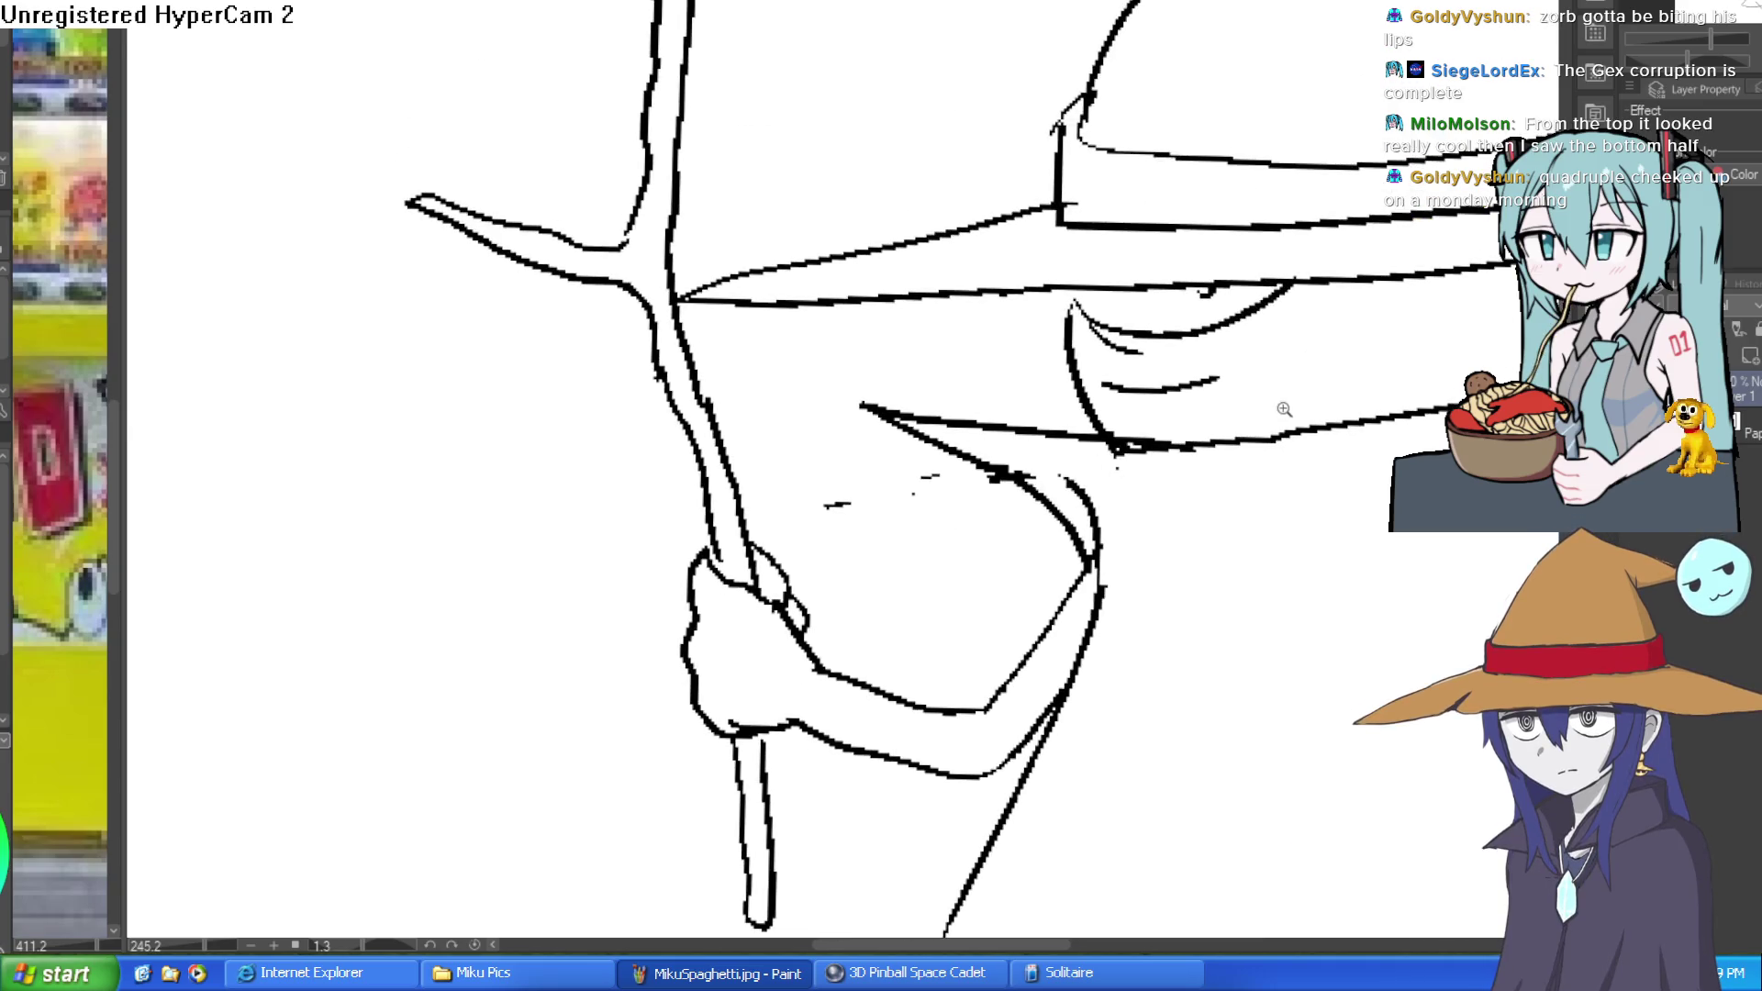
{"action": "left_click_drag", "start_coordinate": [904, 239], "coordinate": [849, 392]}
{"action": "mouse_move", "coordinate": [693, 140]}
{"action": "left_mouse_down"}
{"action": "mouse_move", "coordinate": [700, 94]}
{"action": "mouse_move", "coordinate": [712, 236]}
{"action": "mouse_move", "coordinate": [727, 81]}
{"action": "mouse_move", "coordinate": [721, 182]}
{"action": "left_mouse_up"}
{"action": "key", "text": "ctrl+z"}
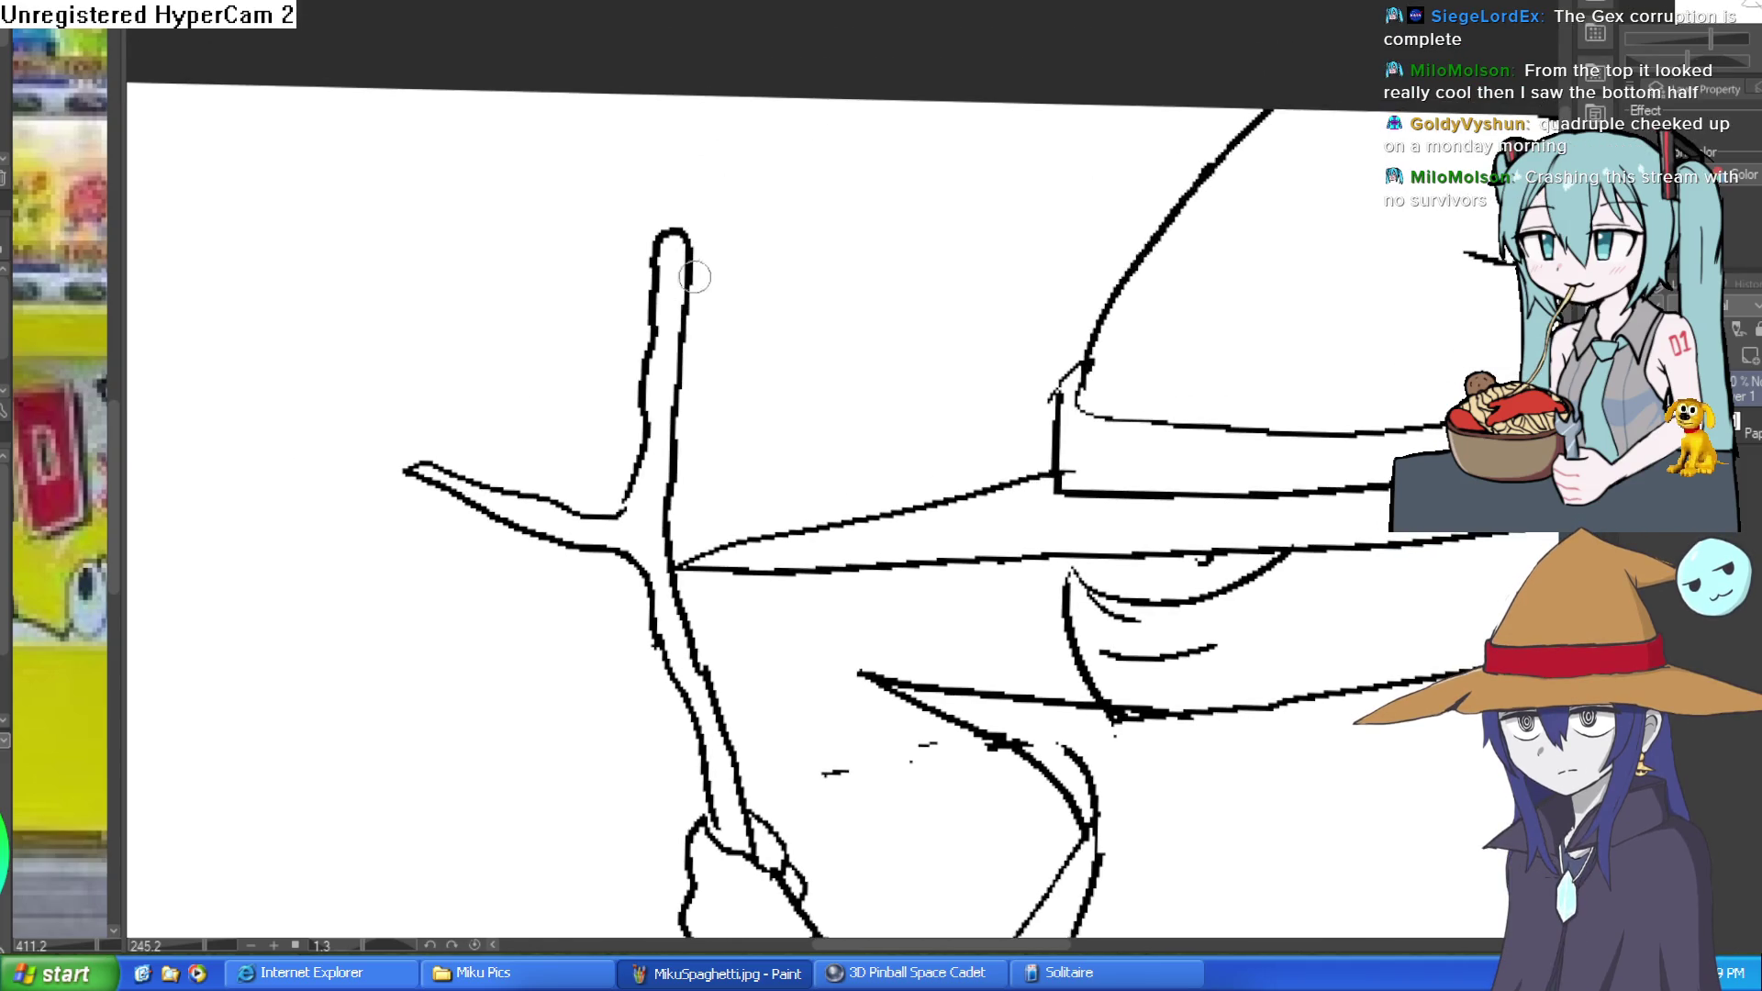
Sketch a knife blade at the branch tip with handle hatching and an edge line.
{"action": "mouse_move", "coordinate": [519, 489]}
{"action": "left_mouse_down"}
{"action": "mouse_move", "coordinate": [423, 441]}
{"action": "mouse_move", "coordinate": [562, 459]}
{"action": "mouse_move", "coordinate": [769, 384]}
{"action": "mouse_move", "coordinate": [561, 315]}
{"action": "mouse_move", "coordinate": [751, 413]}
{"action": "left_mouse_up"}
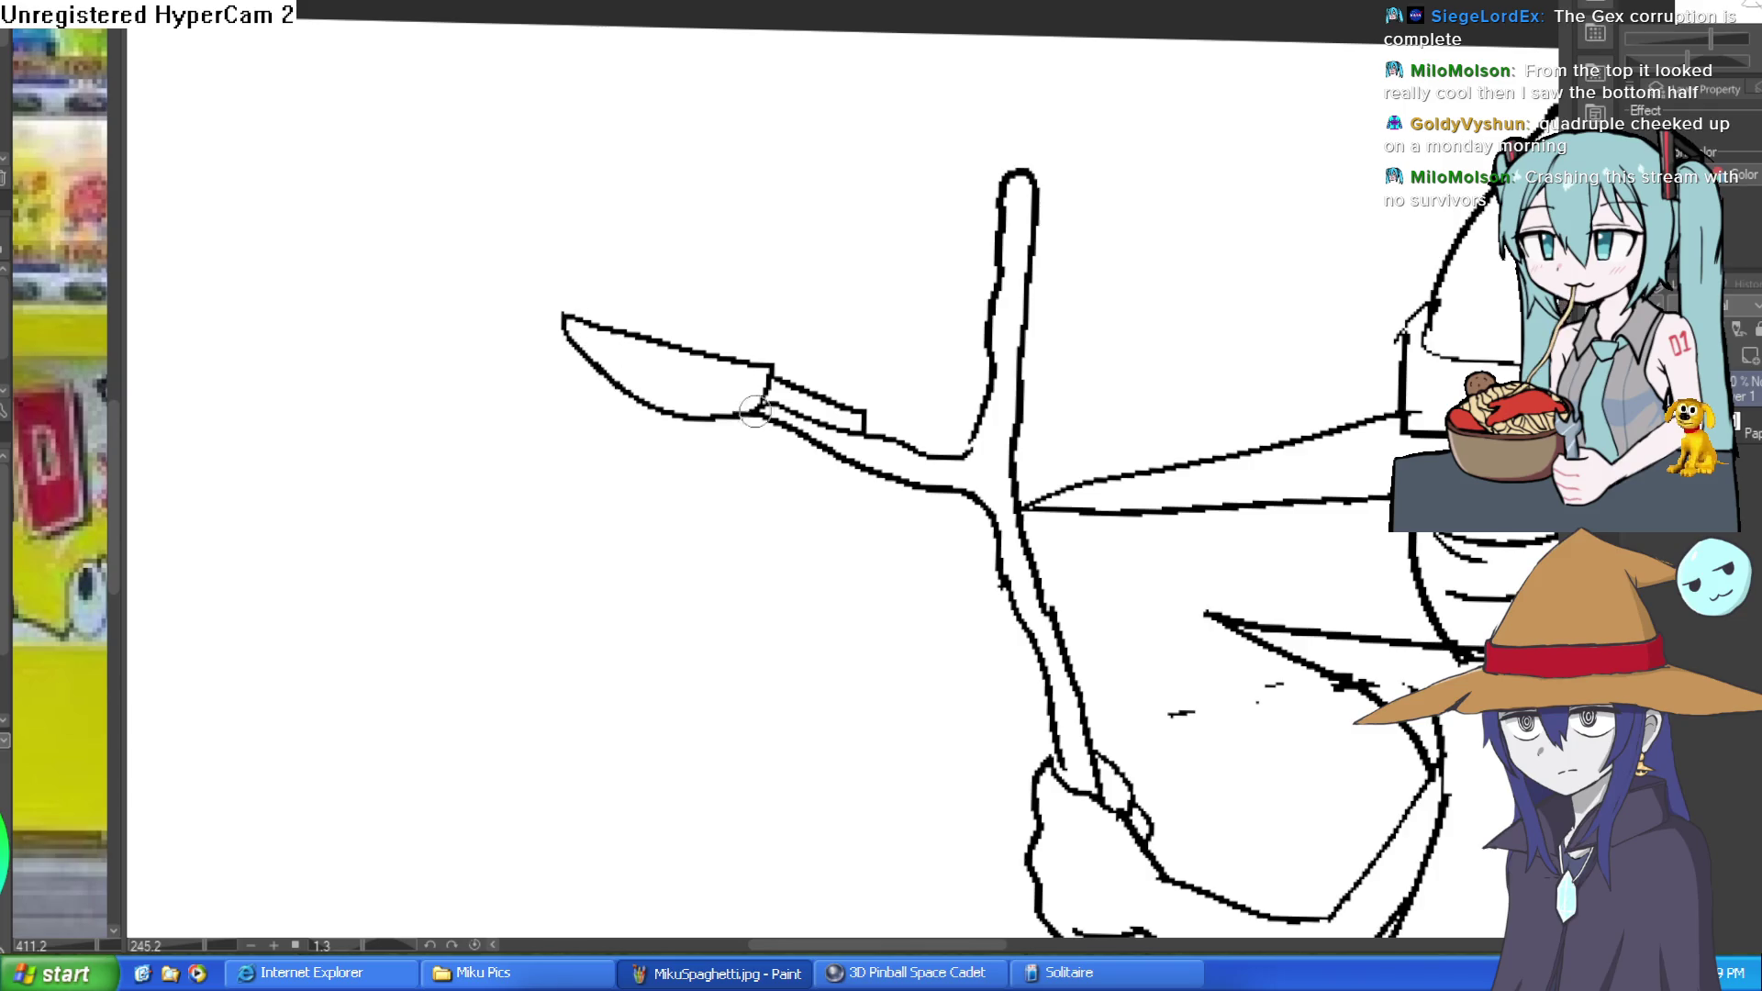
{"action": "mouse_move", "coordinate": [910, 280]}
{"action": "left_mouse_down"}
{"action": "mouse_move", "coordinate": [804, 381]}
{"action": "mouse_move", "coordinate": [868, 433]}
{"action": "left_mouse_up"}
{"action": "mouse_move", "coordinate": [716, 165]}
{"action": "left_mouse_down"}
{"action": "mouse_move", "coordinate": [748, 275]}
{"action": "mouse_move", "coordinate": [787, 312]}
{"action": "left_mouse_up"}
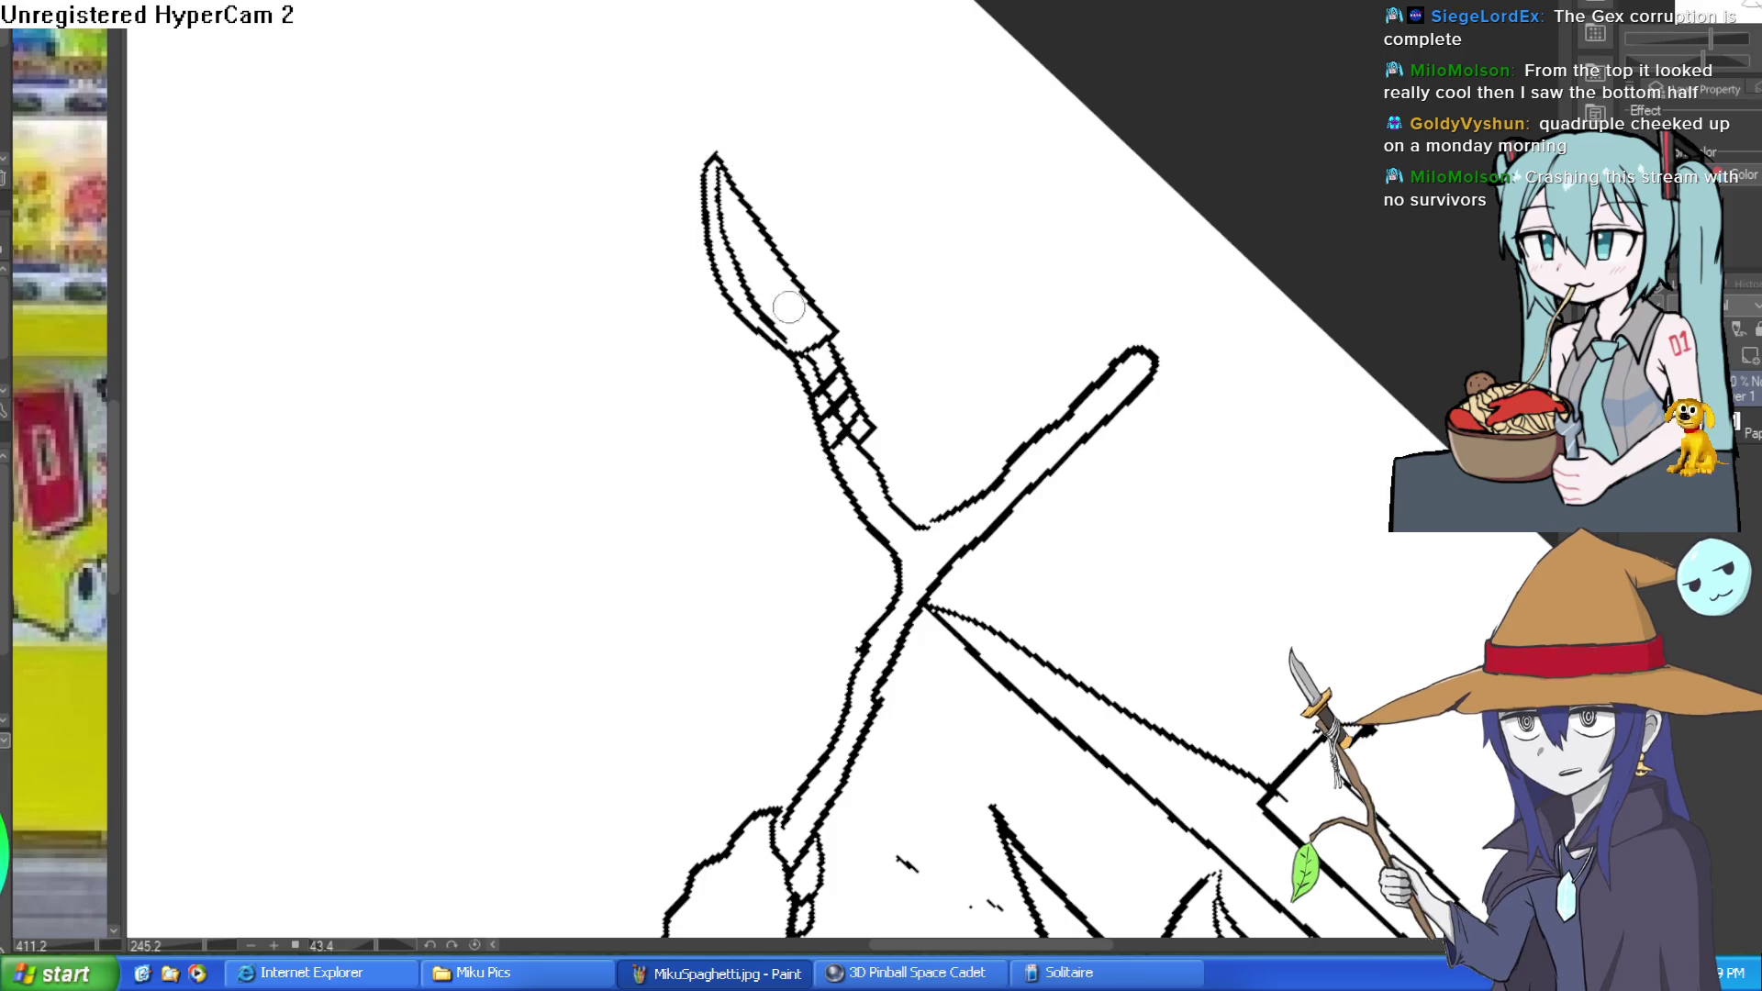
{"action": "mouse_move", "coordinate": [904, 252]}
{"action": "left_mouse_down"}
{"action": "mouse_move", "coordinate": [1062, 224]}
{"action": "mouse_move", "coordinate": [966, 252]}
{"action": "mouse_move", "coordinate": [886, 307]}
{"action": "mouse_move", "coordinate": [963, 258]}
{"action": "mouse_move", "coordinate": [908, 301]}
{"action": "left_mouse_up"}
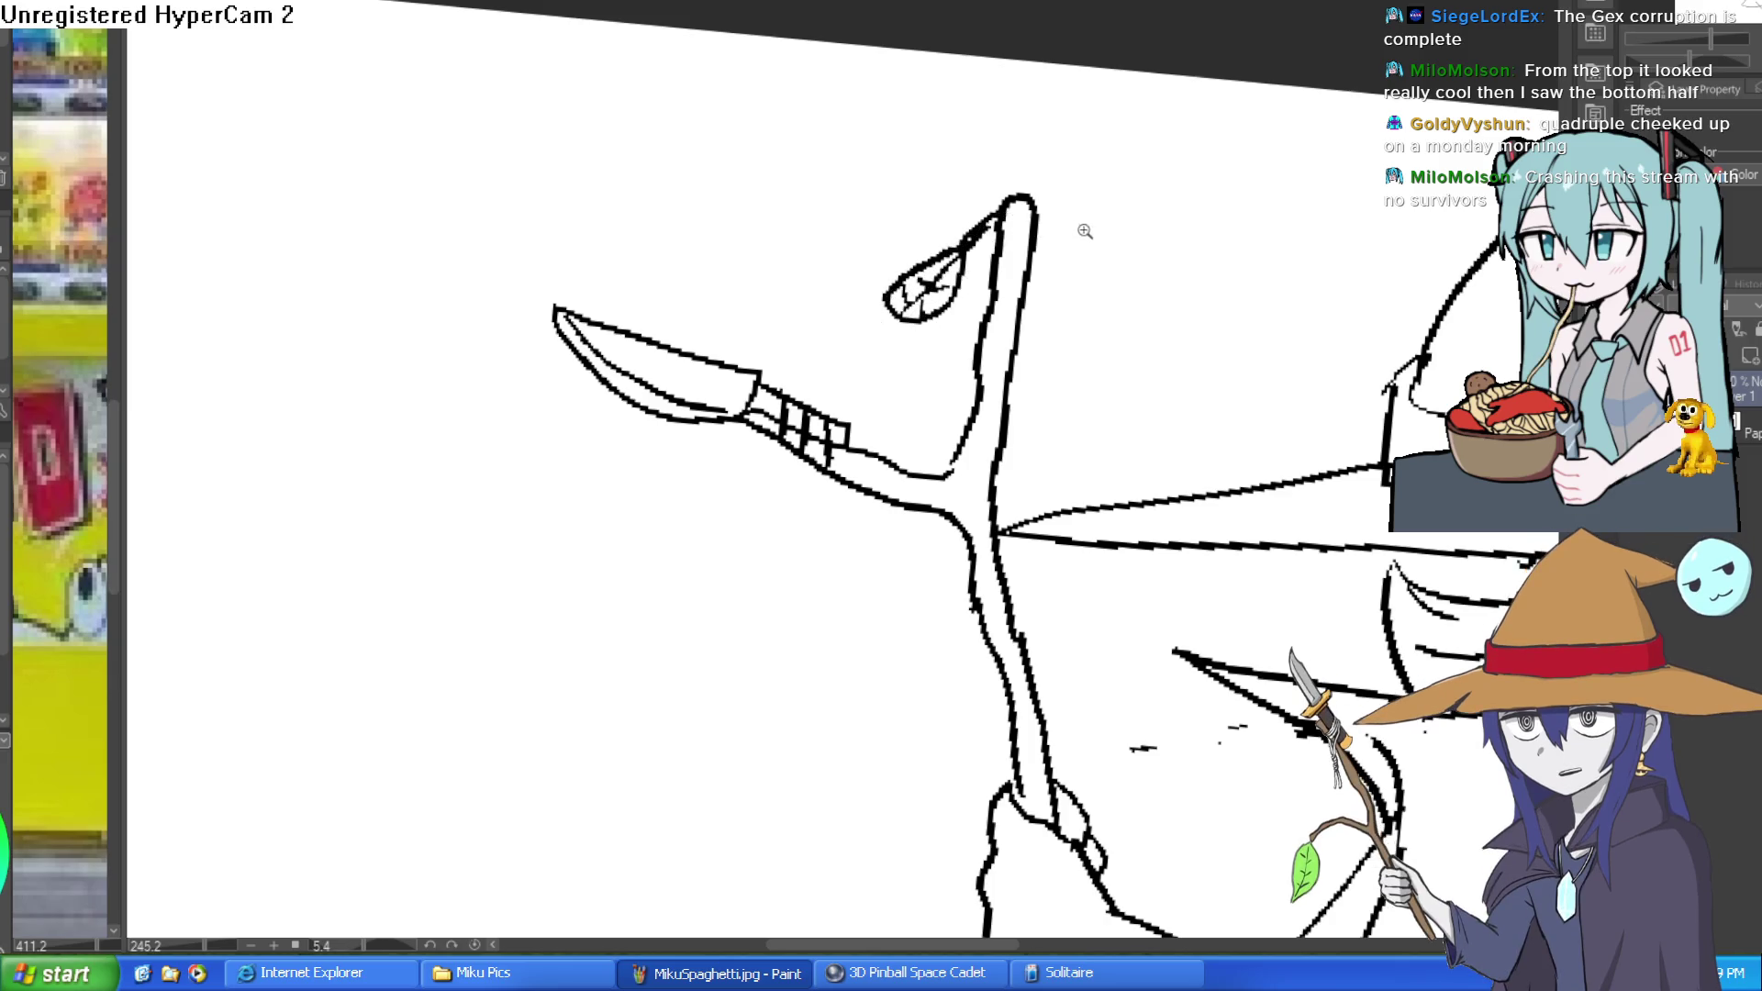
{"action": "scroll", "coordinate": [1074, 230], "scroll_direction": "down", "scroll_amount": 8}
{"action": "scroll", "coordinate": [919, 436], "scroll_direction": "up", "scroll_amount": 4}
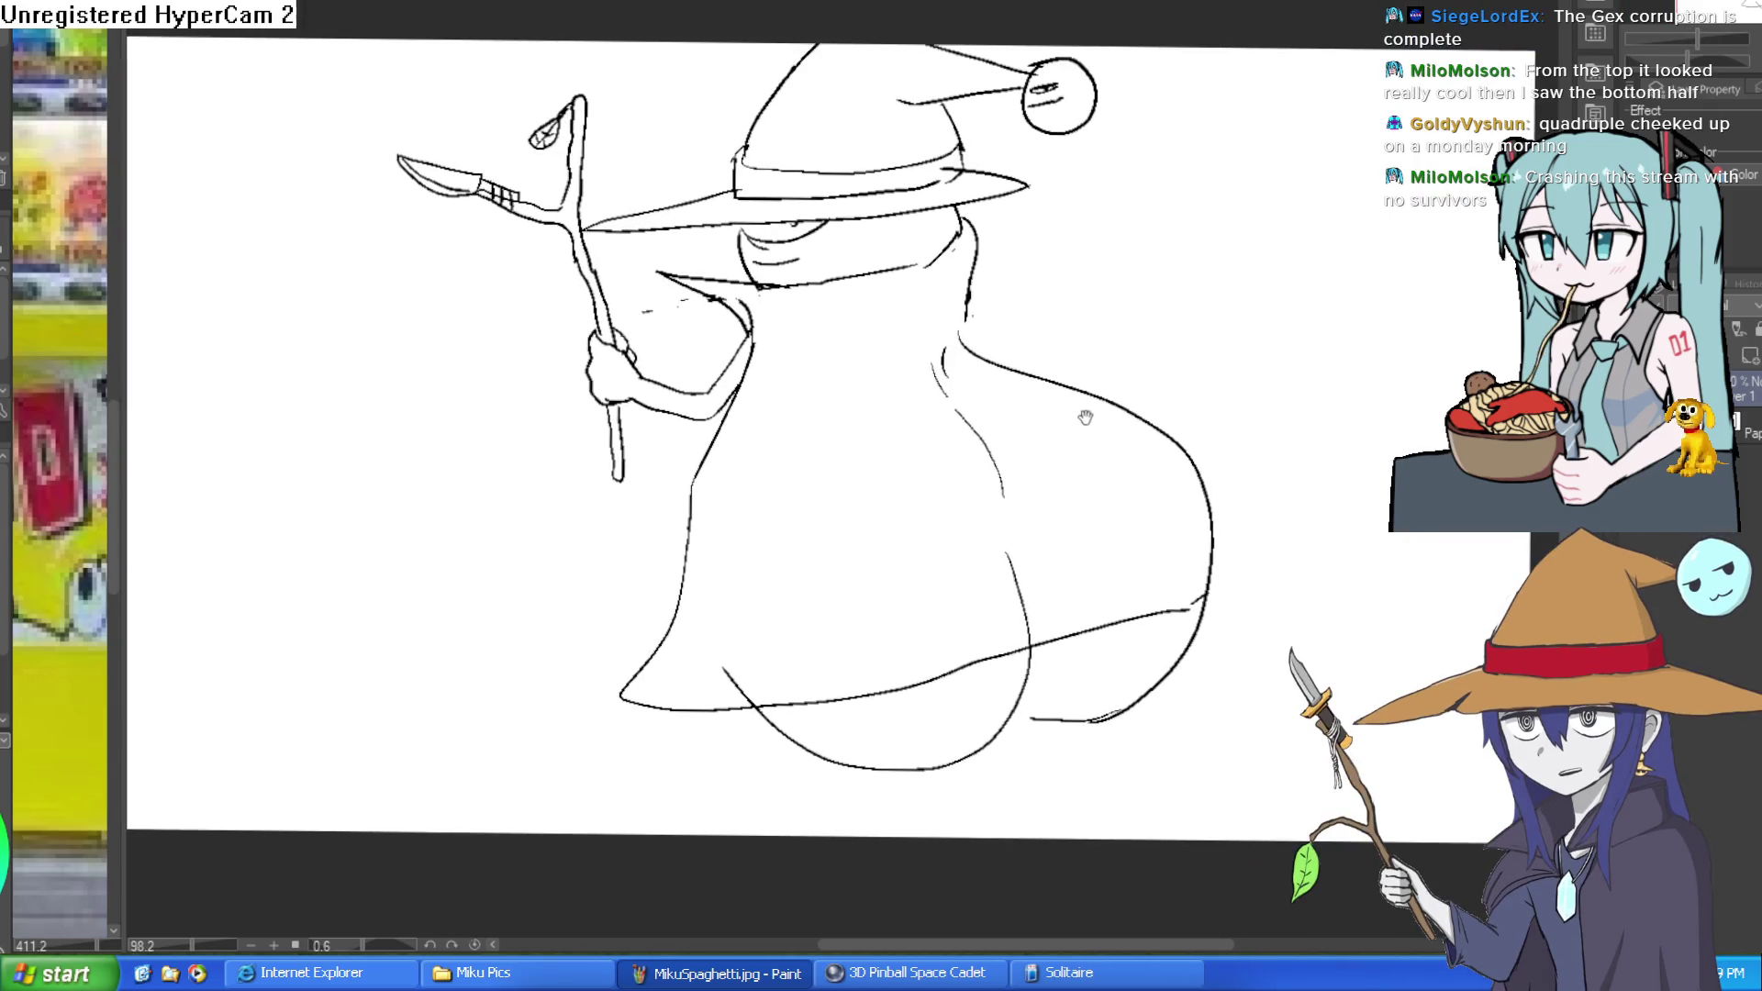
{"action": "mouse_move", "coordinate": [1086, 418]}
{"action": "left_mouse_down"}
{"action": "mouse_move", "coordinate": [1092, 466]}
{"action": "mouse_move", "coordinate": [1187, 368]}
{"action": "mouse_move", "coordinate": [1185, 346]}
{"action": "left_mouse_up"}
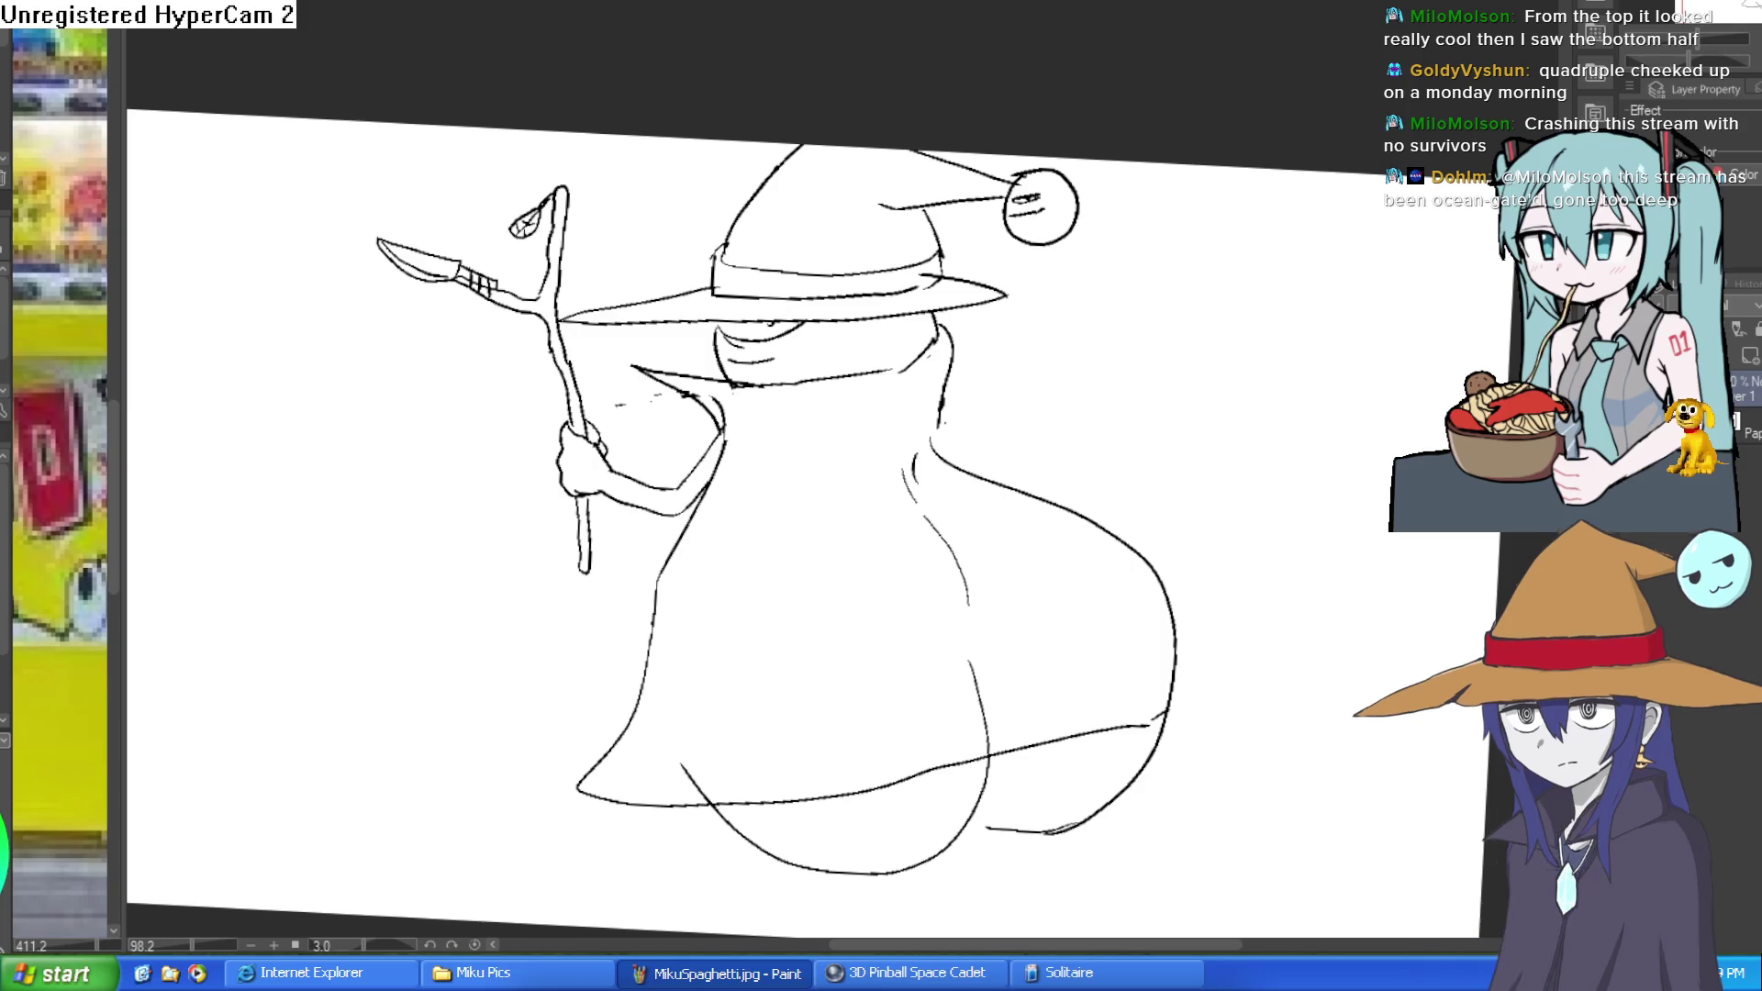
In the empty upper-right area, draw a small head topped by a witch hat with pompom.
{"action": "mouse_move", "coordinate": [1269, 344]}
{"action": "left_mouse_down"}
{"action": "mouse_move", "coordinate": [1196, 303]}
{"action": "mouse_move", "coordinate": [1129, 307]}
{"action": "mouse_move", "coordinate": [1121, 275]}
{"action": "left_mouse_up"}
{"action": "scroll", "coordinate": [1101, 285], "scroll_direction": "up", "scroll_amount": 2}
{"action": "mouse_move", "coordinate": [931, 316]}
{"action": "left_mouse_down"}
{"action": "mouse_move", "coordinate": [909, 377]}
{"action": "mouse_move", "coordinate": [936, 444]}
{"action": "mouse_move", "coordinate": [1019, 306]}
{"action": "mouse_move", "coordinate": [1055, 437]}
{"action": "mouse_move", "coordinate": [1230, 425]}
{"action": "left_mouse_up"}
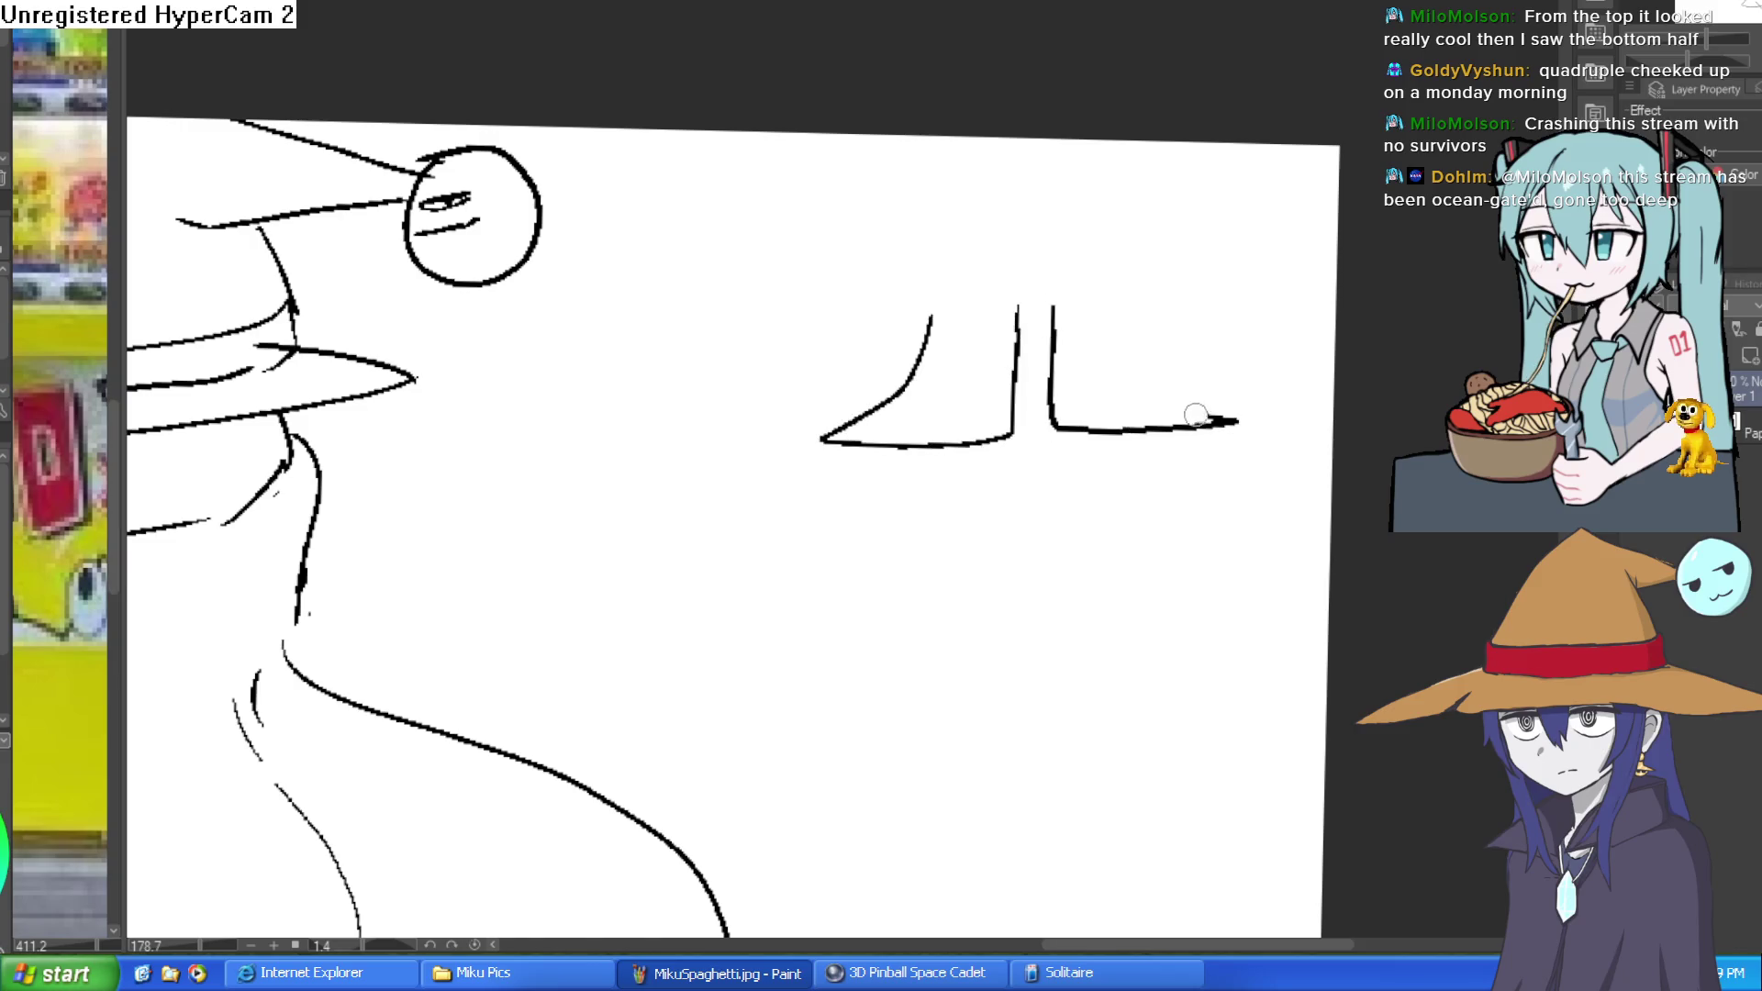
{"action": "key", "text": "ctrl+z"}
{"action": "key", "text": "ctrl+z"}
{"action": "mouse_move", "coordinate": [1010, 212]}
{"action": "left_mouse_down"}
{"action": "mouse_move", "coordinate": [995, 398]}
{"action": "mouse_move", "coordinate": [991, 189]}
{"action": "mouse_move", "coordinate": [972, 196]}
{"action": "mouse_move", "coordinate": [1069, 329]}
{"action": "mouse_move", "coordinate": [1021, 198]}
{"action": "left_mouse_up"}
{"action": "key", "text": "ctrl+z"}
{"action": "mouse_move", "coordinate": [879, 263]}
{"action": "left_mouse_down"}
{"action": "mouse_move", "coordinate": [1019, 272]}
{"action": "mouse_move", "coordinate": [1152, 251]}
{"action": "mouse_move", "coordinate": [799, 260]}
{"action": "mouse_move", "coordinate": [936, 221]}
{"action": "mouse_move", "coordinate": [1055, 250]}
{"action": "mouse_move", "coordinate": [1091, 229]}
{"action": "mouse_move", "coordinate": [929, 236]}
{"action": "mouse_move", "coordinate": [961, 179]}
{"action": "left_mouse_up"}
{"action": "left_click_drag", "start_coordinate": [1091, 240], "coordinate": [1075, 168]}
{"action": "mouse_move", "coordinate": [941, 216]}
{"action": "left_mouse_down"}
{"action": "mouse_move", "coordinate": [1160, 165]}
{"action": "mouse_move", "coordinate": [1134, 198]}
{"action": "mouse_move", "coordinate": [1159, 181]}
{"action": "left_mouse_up"}
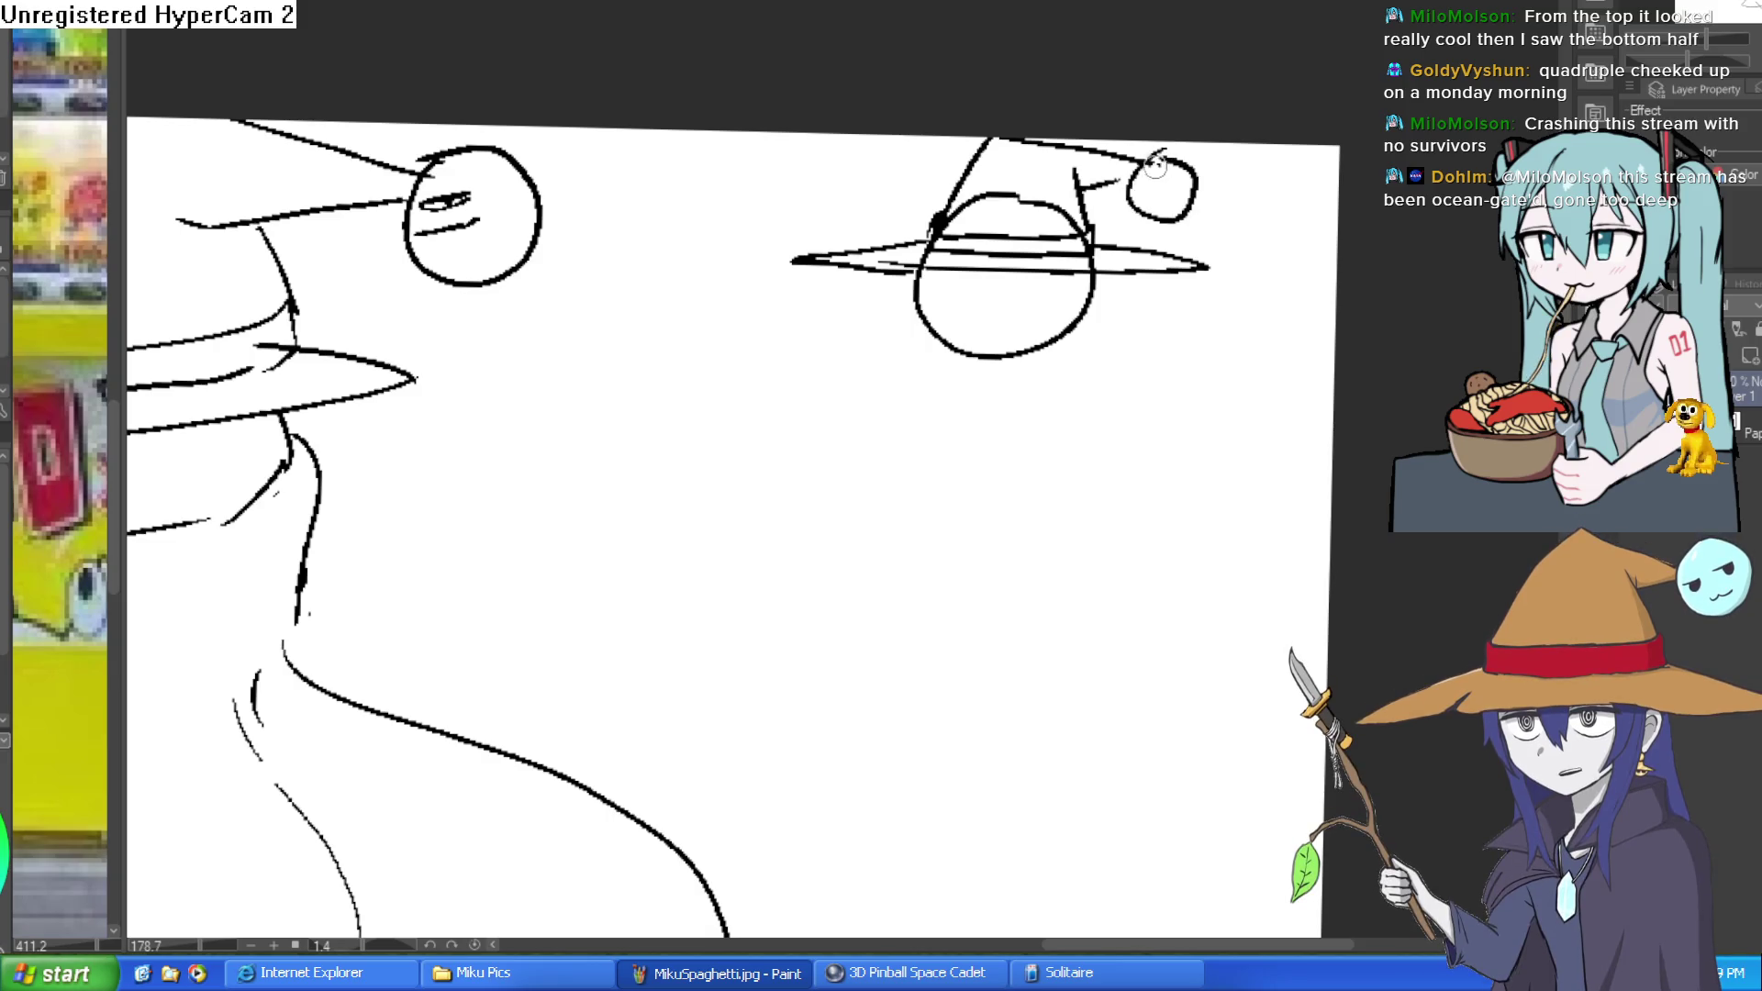
{"action": "mouse_move", "coordinate": [1038, 201]}
{"action": "left_mouse_down"}
{"action": "mouse_move", "coordinate": [941, 225]}
{"action": "mouse_move", "coordinate": [988, 185]}
{"action": "mouse_move", "coordinate": [1069, 219]}
{"action": "mouse_move", "coordinate": [945, 241]}
{"action": "left_mouse_up"}
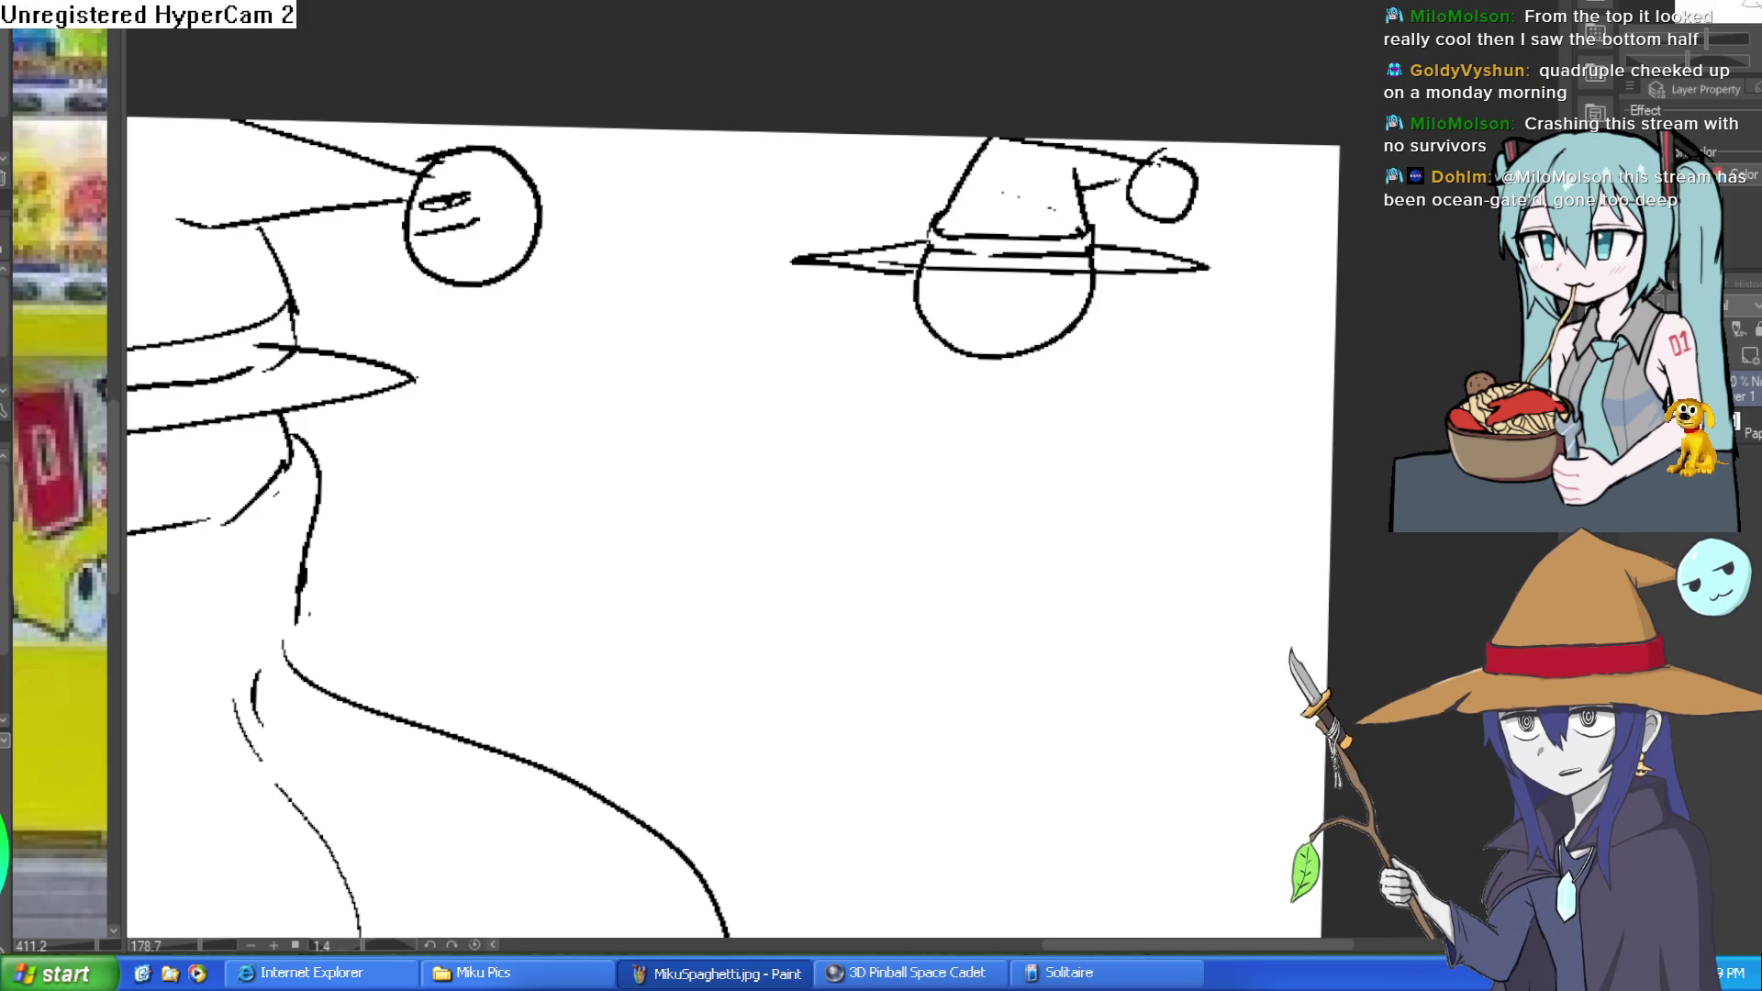
Draw two eyes with pupils and a mouth on the small figure's face.
{"action": "mouse_move", "coordinate": [1014, 150]}
{"action": "left_mouse_down"}
{"action": "mouse_move", "coordinate": [881, 271]}
{"action": "mouse_move", "coordinate": [1010, 174]}
{"action": "mouse_move", "coordinate": [945, 220]}
{"action": "left_mouse_up"}
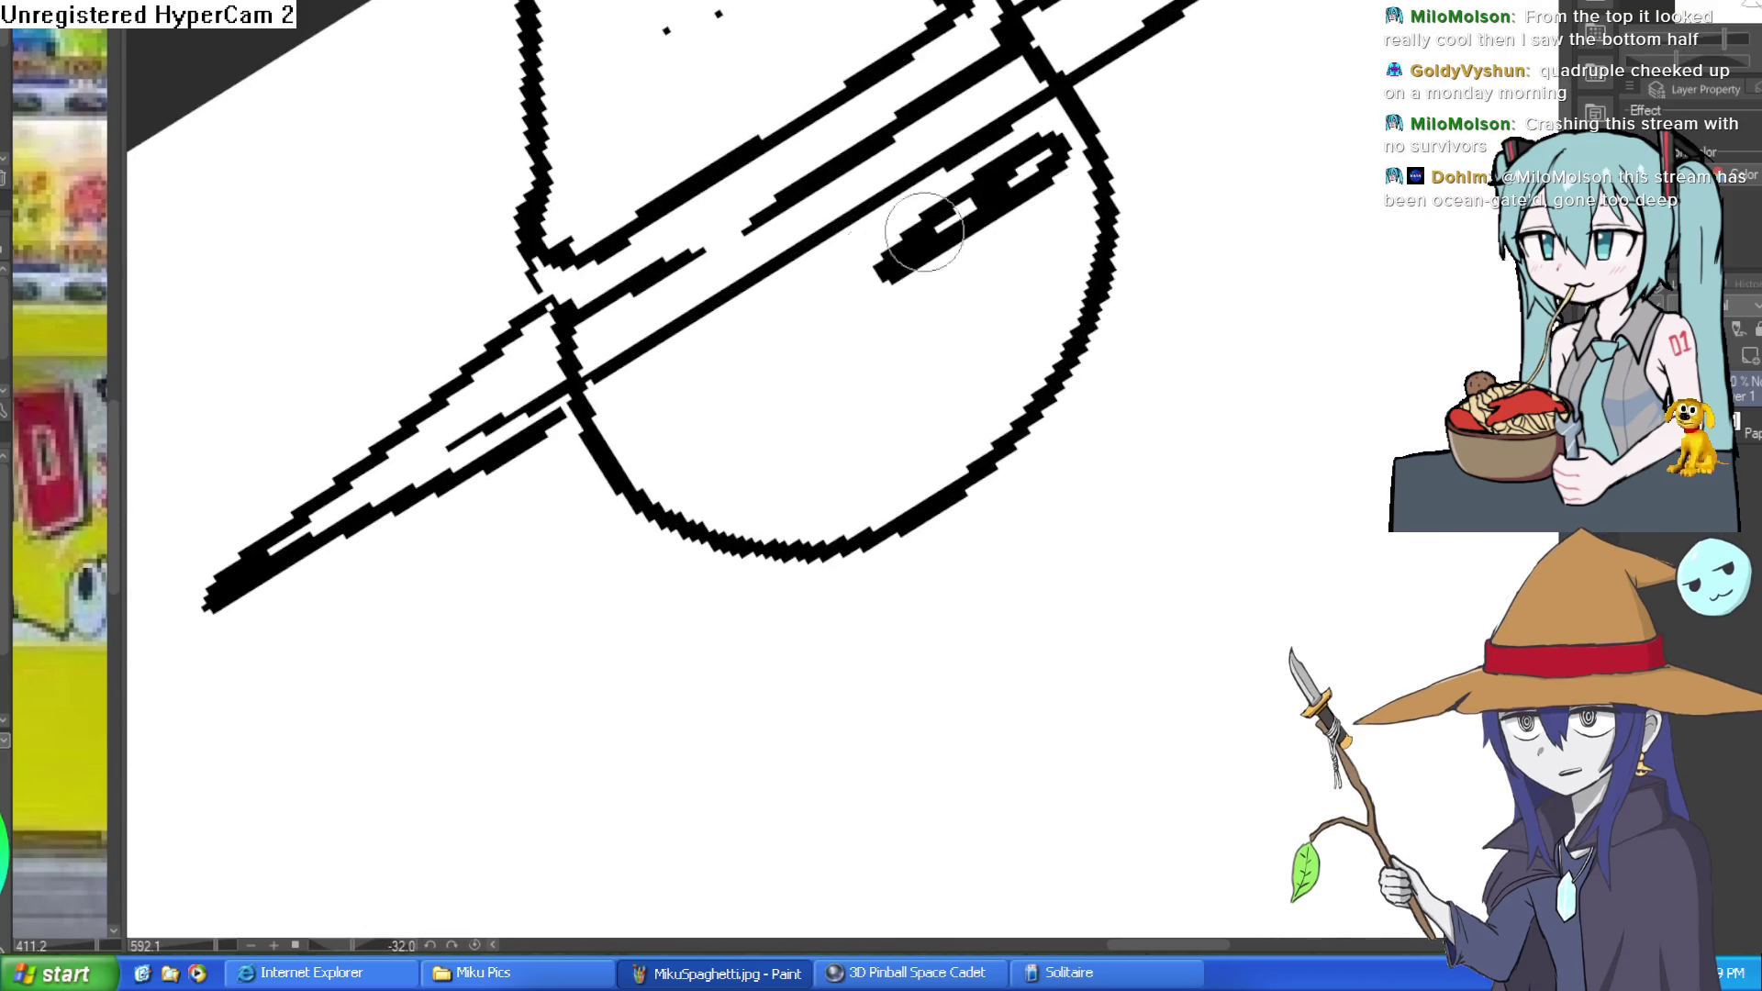
{"action": "left_click_drag", "start_coordinate": [834, 283], "coordinate": [881, 292]}
{"action": "left_click_drag", "start_coordinate": [790, 335], "coordinate": [753, 353]}
{"action": "mouse_move", "coordinate": [849, 290]}
{"action": "left_mouse_down"}
{"action": "mouse_move", "coordinate": [952, 275]}
{"action": "mouse_move", "coordinate": [1002, 243]}
{"action": "mouse_move", "coordinate": [873, 314]}
{"action": "mouse_move", "coordinate": [936, 315]}
{"action": "mouse_move", "coordinate": [900, 425]}
{"action": "mouse_move", "coordinate": [962, 338]}
{"action": "mouse_move", "coordinate": [1009, 440]}
{"action": "left_mouse_up"}
{"action": "scroll", "coordinate": [1010, 441], "scroll_direction": "down", "scroll_amount": 3}
{"action": "mouse_move", "coordinate": [1065, 358]}
{"action": "left_mouse_down"}
{"action": "mouse_move", "coordinate": [1129, 476]}
{"action": "mouse_move", "coordinate": [1090, 427]}
{"action": "left_mouse_up"}
{"action": "scroll", "coordinate": [1077, 517], "scroll_direction": "up", "scroll_amount": 2}
Outline a boxy body below the face with an arm extending left.
{"action": "left_click_drag", "start_coordinate": [1174, 349], "coordinate": [1120, 615]}
{"action": "key", "text": "ctrl+z"}
{"action": "mouse_move", "coordinate": [1111, 370]}
{"action": "left_mouse_down"}
{"action": "mouse_move", "coordinate": [1184, 410]}
{"action": "mouse_move", "coordinate": [1062, 602]}
{"action": "mouse_move", "coordinate": [1040, 436]}
{"action": "left_mouse_up"}
{"action": "mouse_move", "coordinate": [836, 400]}
{"action": "left_mouse_down"}
{"action": "mouse_move", "coordinate": [715, 411]}
{"action": "mouse_move", "coordinate": [822, 622]}
{"action": "mouse_move", "coordinate": [918, 613]}
{"action": "left_mouse_up"}
{"action": "mouse_move", "coordinate": [918, 454]}
{"action": "left_mouse_down"}
{"action": "mouse_move", "coordinate": [918, 610]}
{"action": "mouse_move", "coordinate": [1037, 606]}
{"action": "mouse_move", "coordinate": [1194, 569]}
{"action": "mouse_move", "coordinate": [1239, 441]}
{"action": "mouse_move", "coordinate": [1224, 425]}
{"action": "mouse_move", "coordinate": [1251, 397]}
{"action": "mouse_move", "coordinate": [1245, 413]}
{"action": "mouse_move", "coordinate": [1211, 404]}
{"action": "left_mouse_up"}
{"action": "scroll", "coordinate": [1125, 585], "scroll_direction": "down", "scroll_amount": 5}
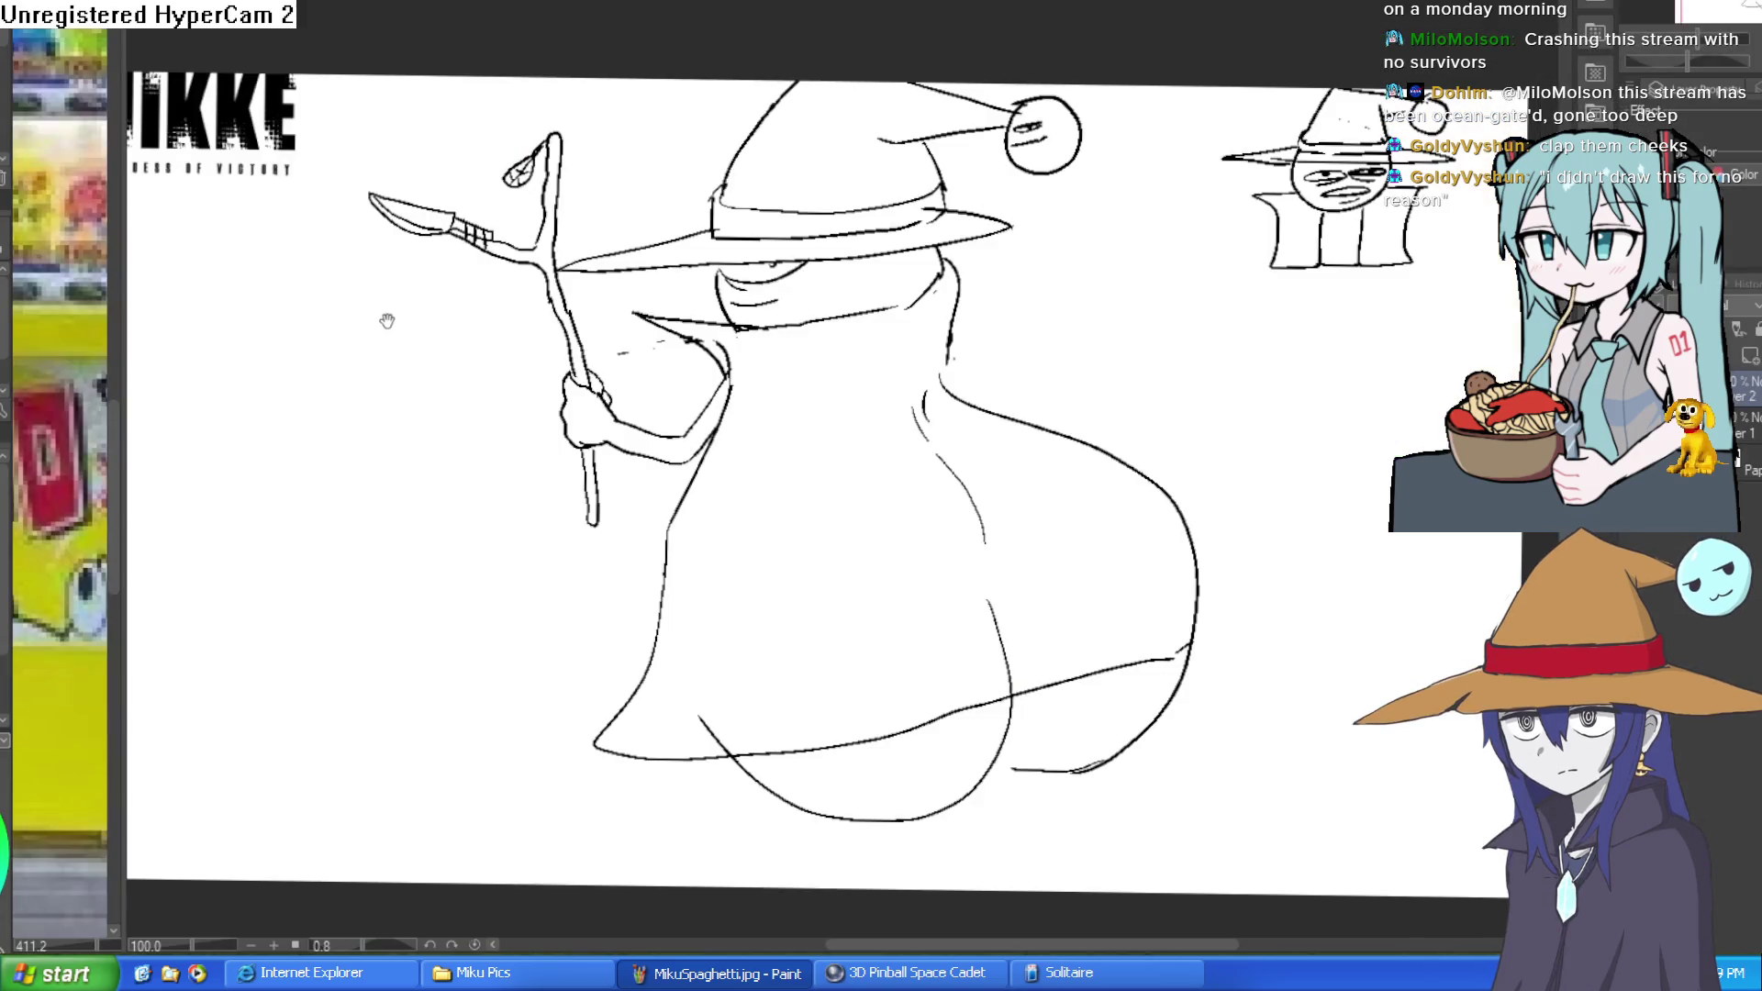
Use Ctrl+T to enlarge the pasted NIKKE logo and move it beside the staff.
{"action": "mouse_move", "coordinate": [386, 321]}
{"action": "left_mouse_down"}
{"action": "mouse_move", "coordinate": [748, 374]}
{"action": "mouse_move", "coordinate": [688, 347]}
{"action": "left_mouse_up"}
{"action": "key", "text": "ctrl+t"}
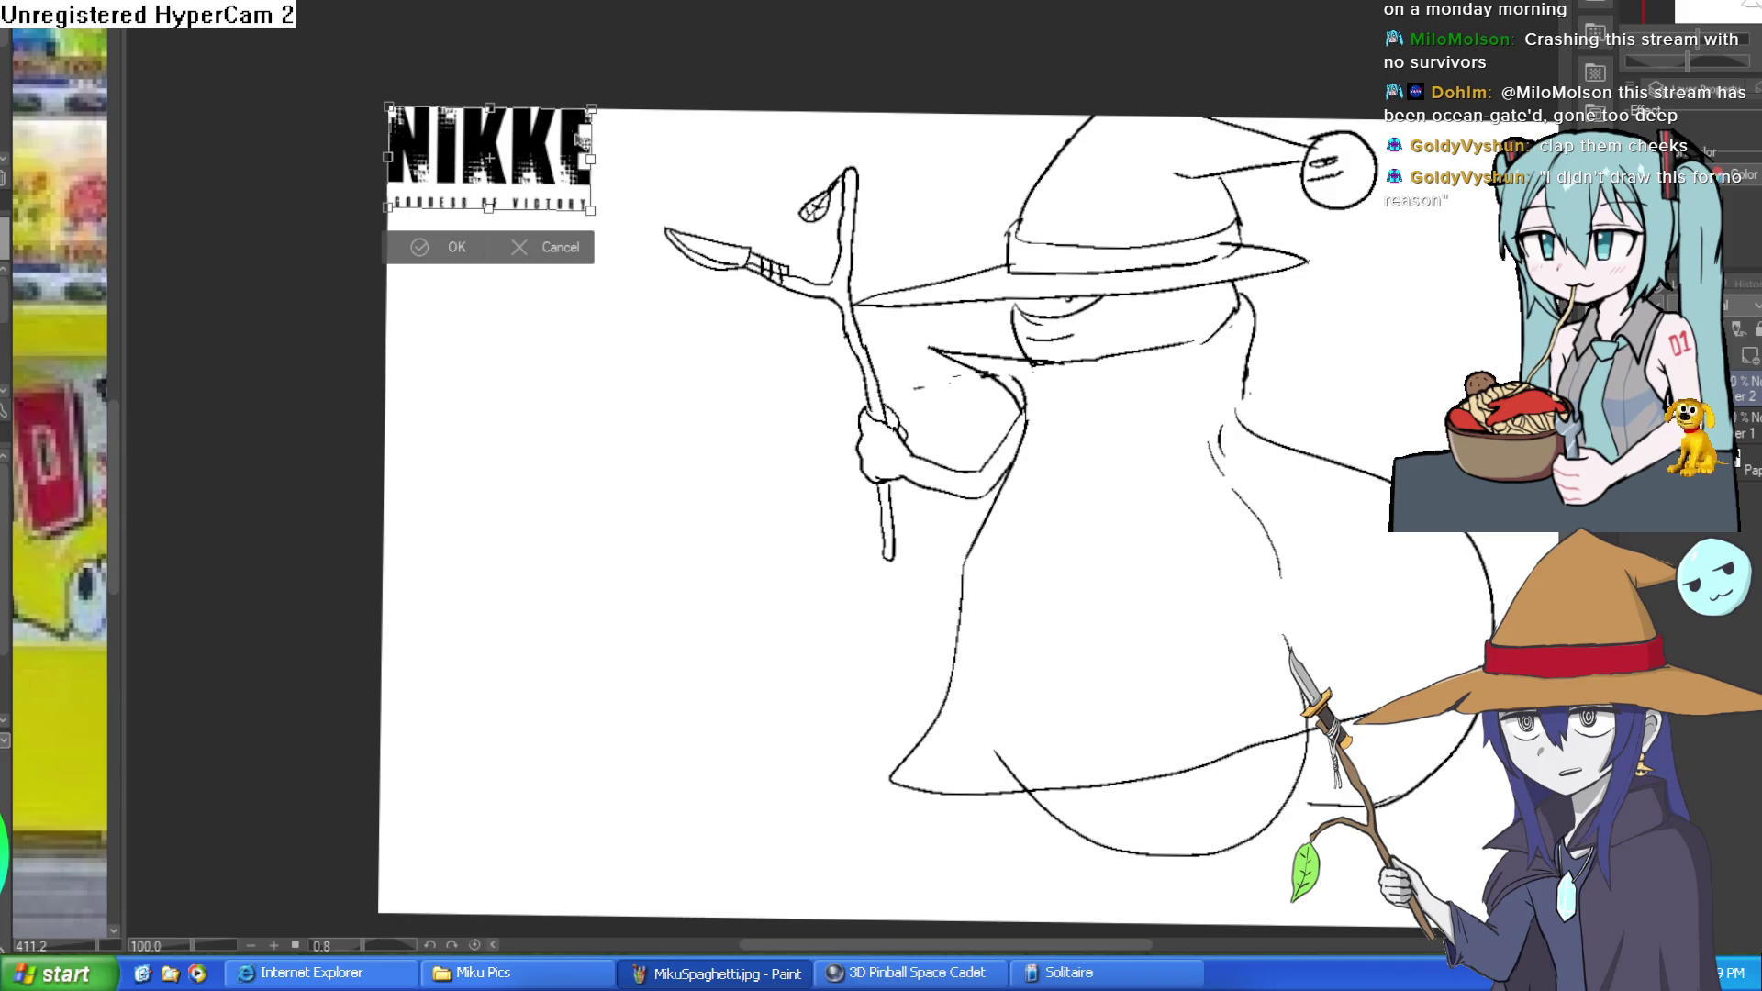
{"action": "mouse_move", "coordinate": [550, 151]}
{"action": "left_mouse_down"}
{"action": "mouse_move", "coordinate": [569, 174]}
{"action": "mouse_move", "coordinate": [603, 168]}
{"action": "left_mouse_up"}
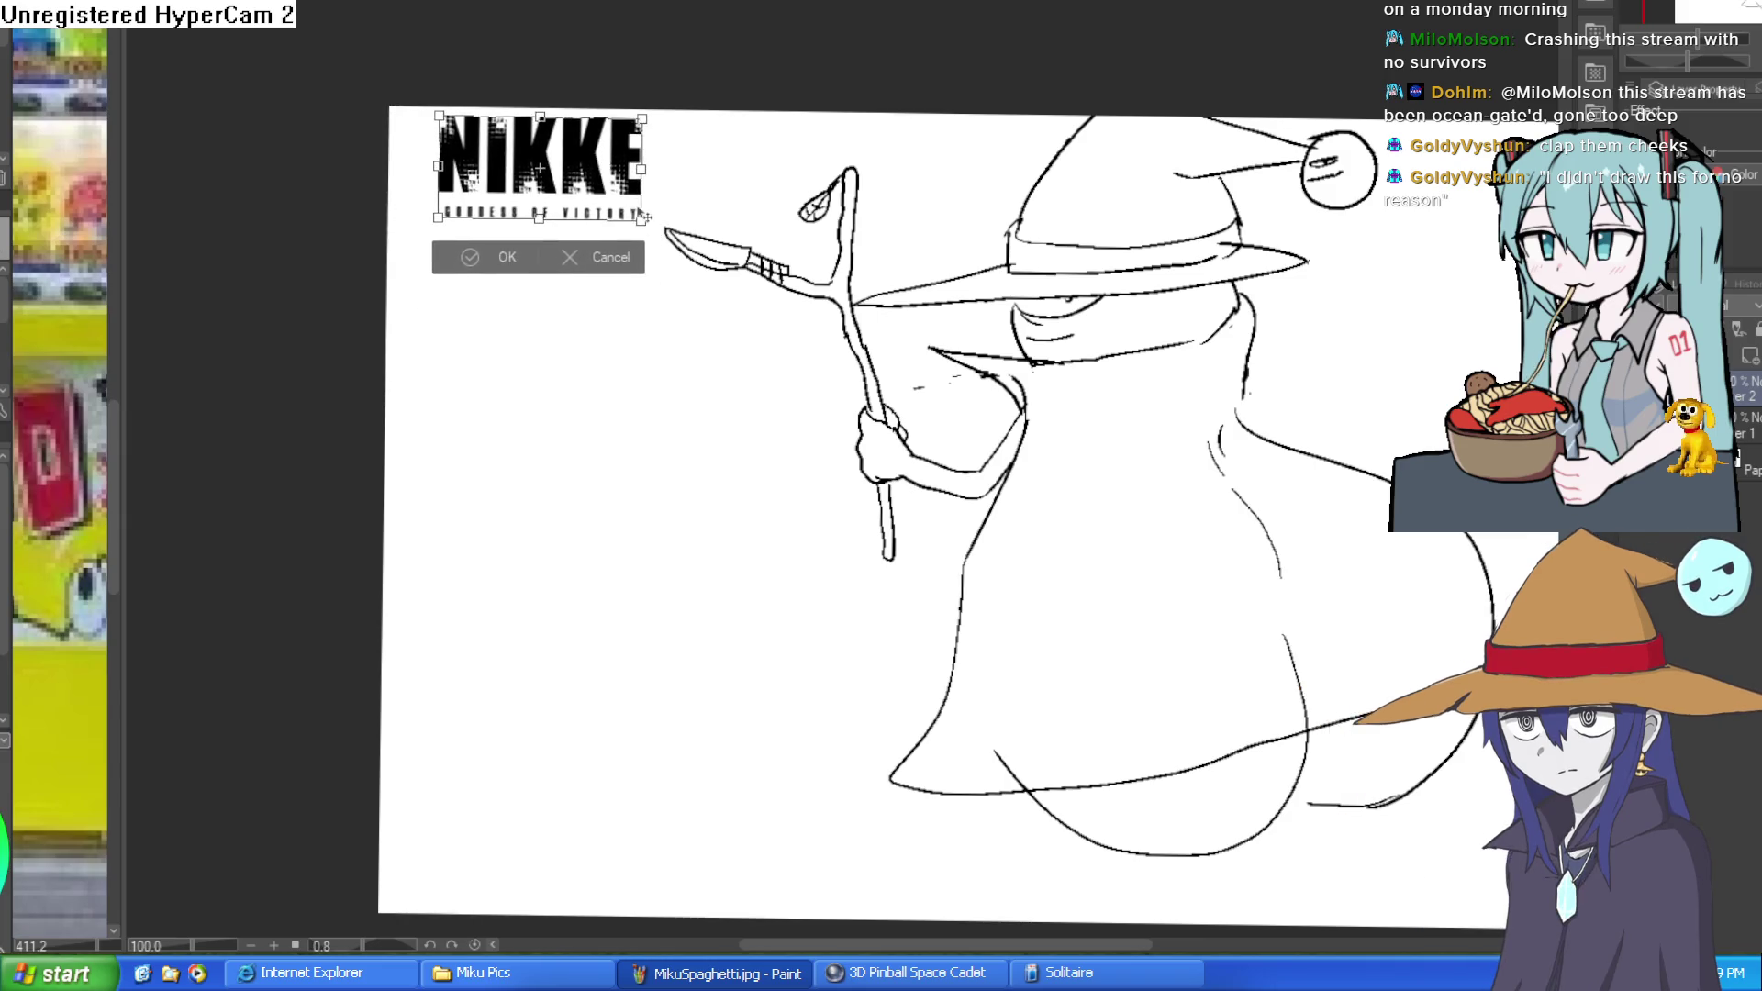
{"action": "left_click_drag", "start_coordinate": [644, 224], "coordinate": [852, 357]}
{"action": "left_click_drag", "start_coordinate": [814, 280], "coordinate": [767, 498]}
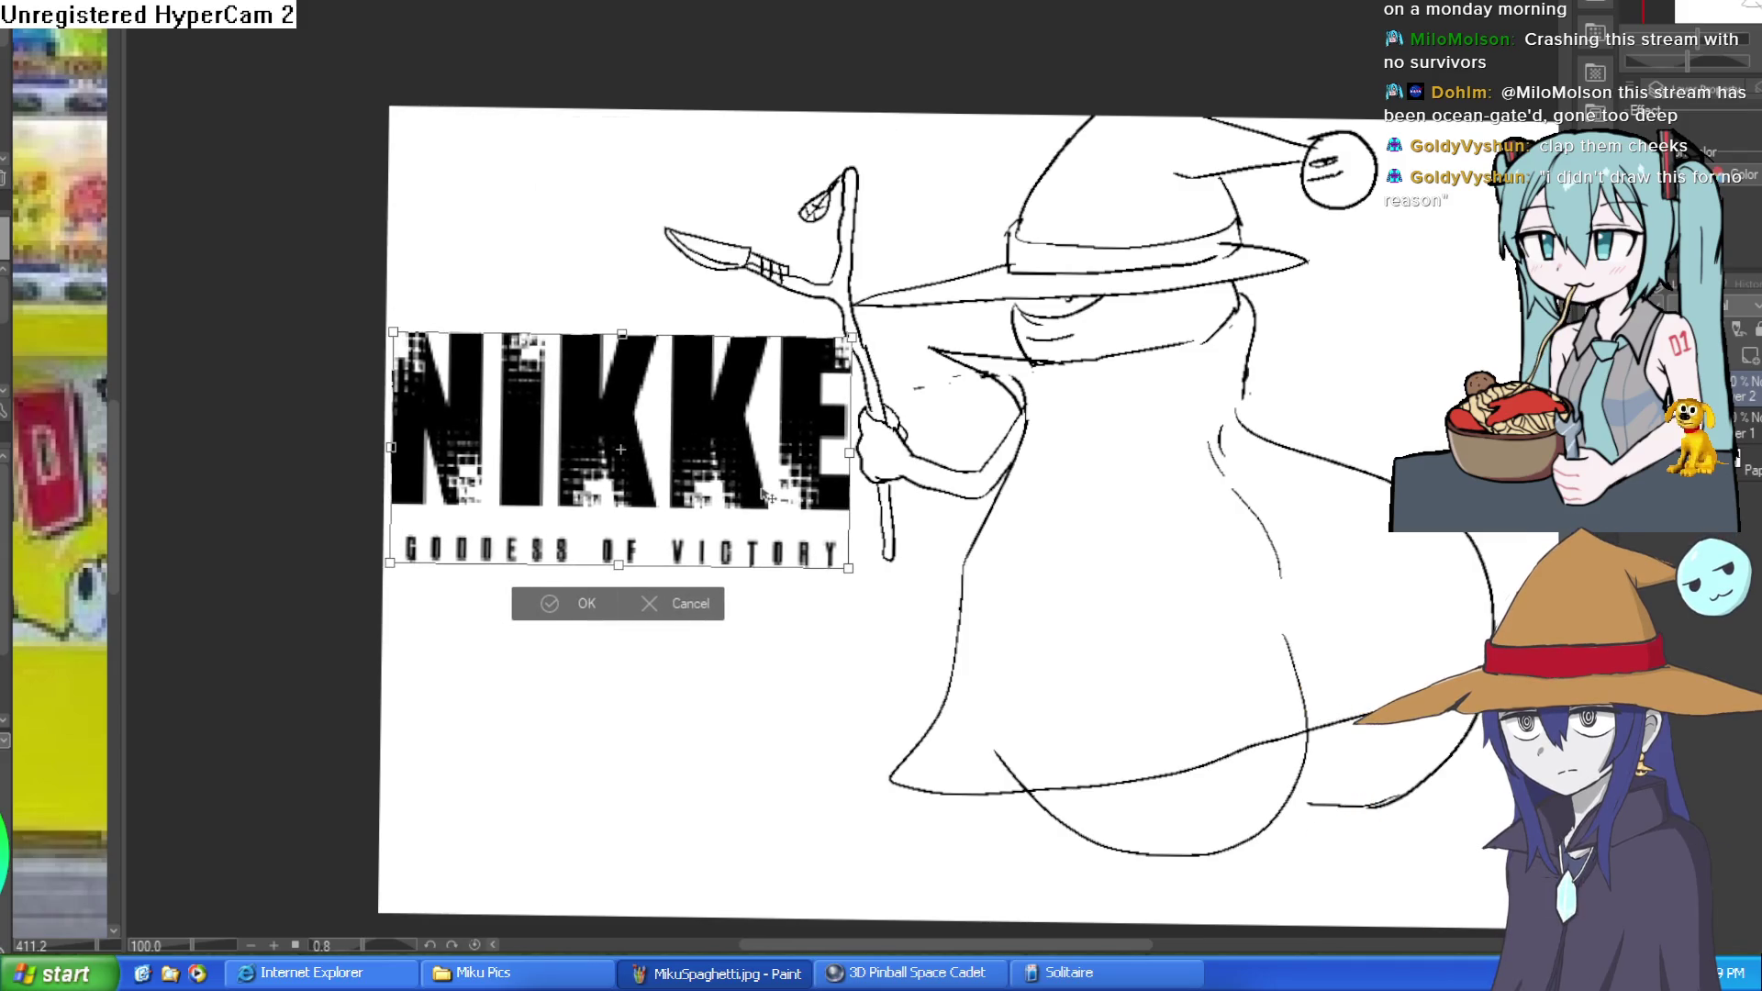
{"action": "left_click", "coordinate": [585, 604]}
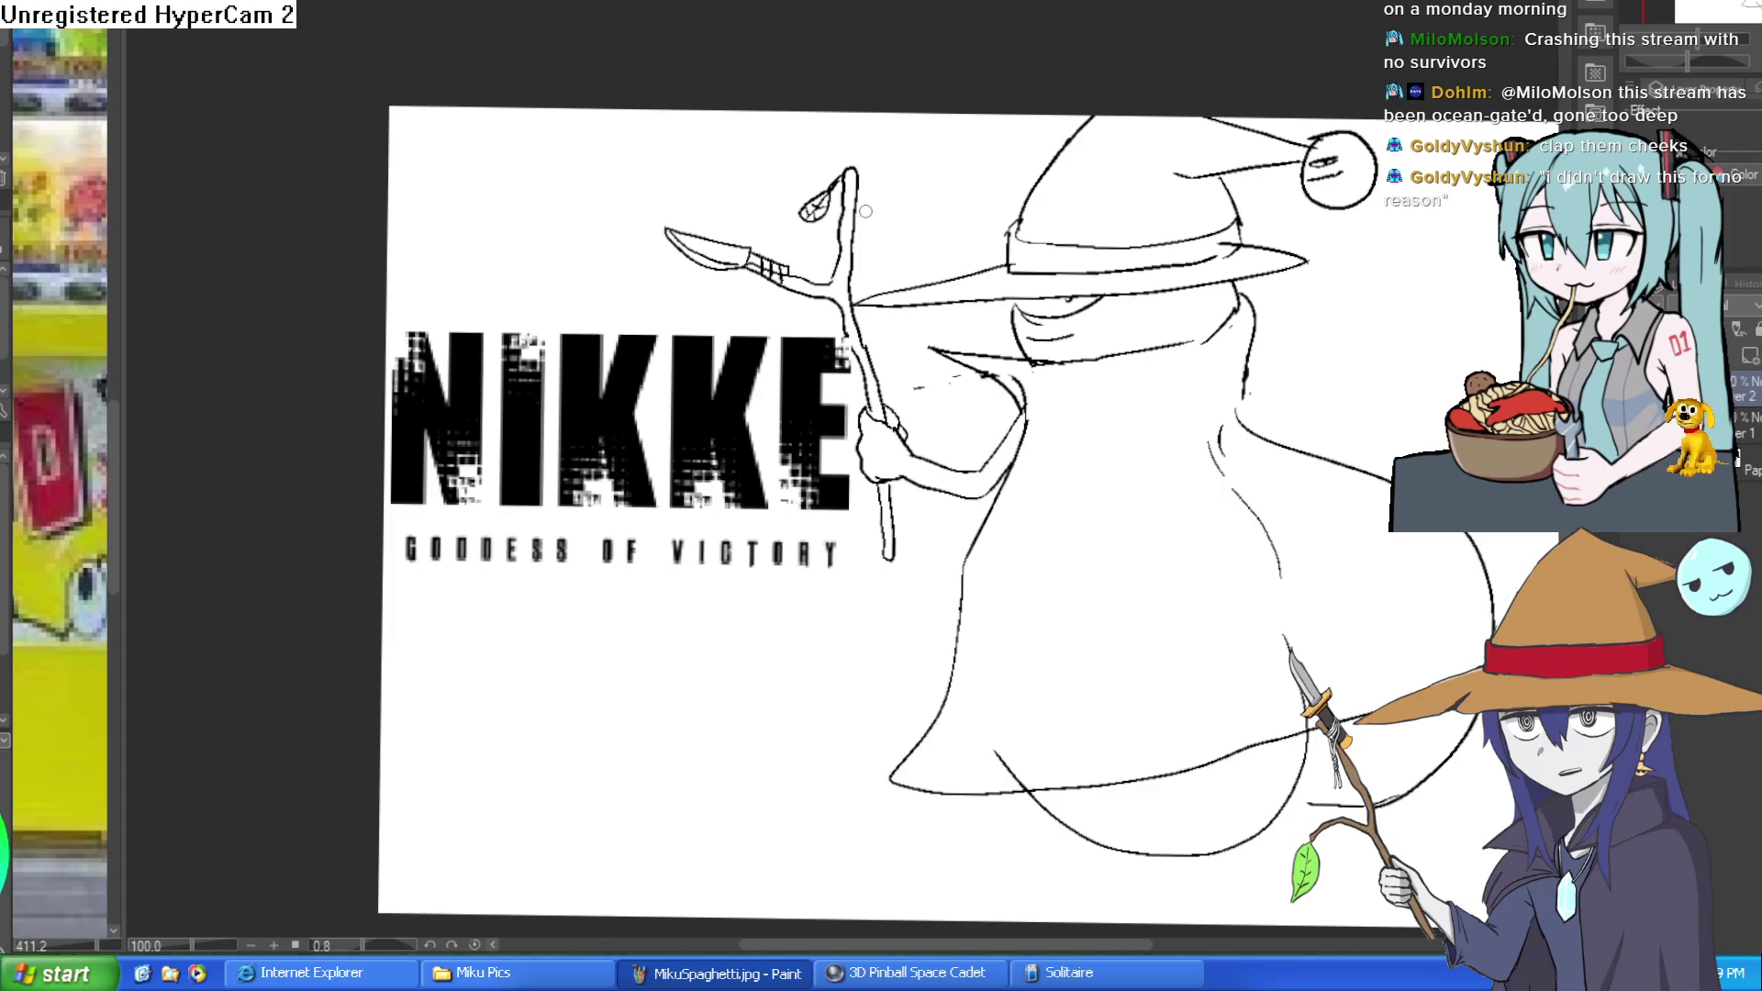
{"action": "left_click_drag", "start_coordinate": [917, 248], "coordinate": [1116, 391]}
{"action": "scroll", "coordinate": [1115, 391], "scroll_direction": "down", "scroll_amount": 2}
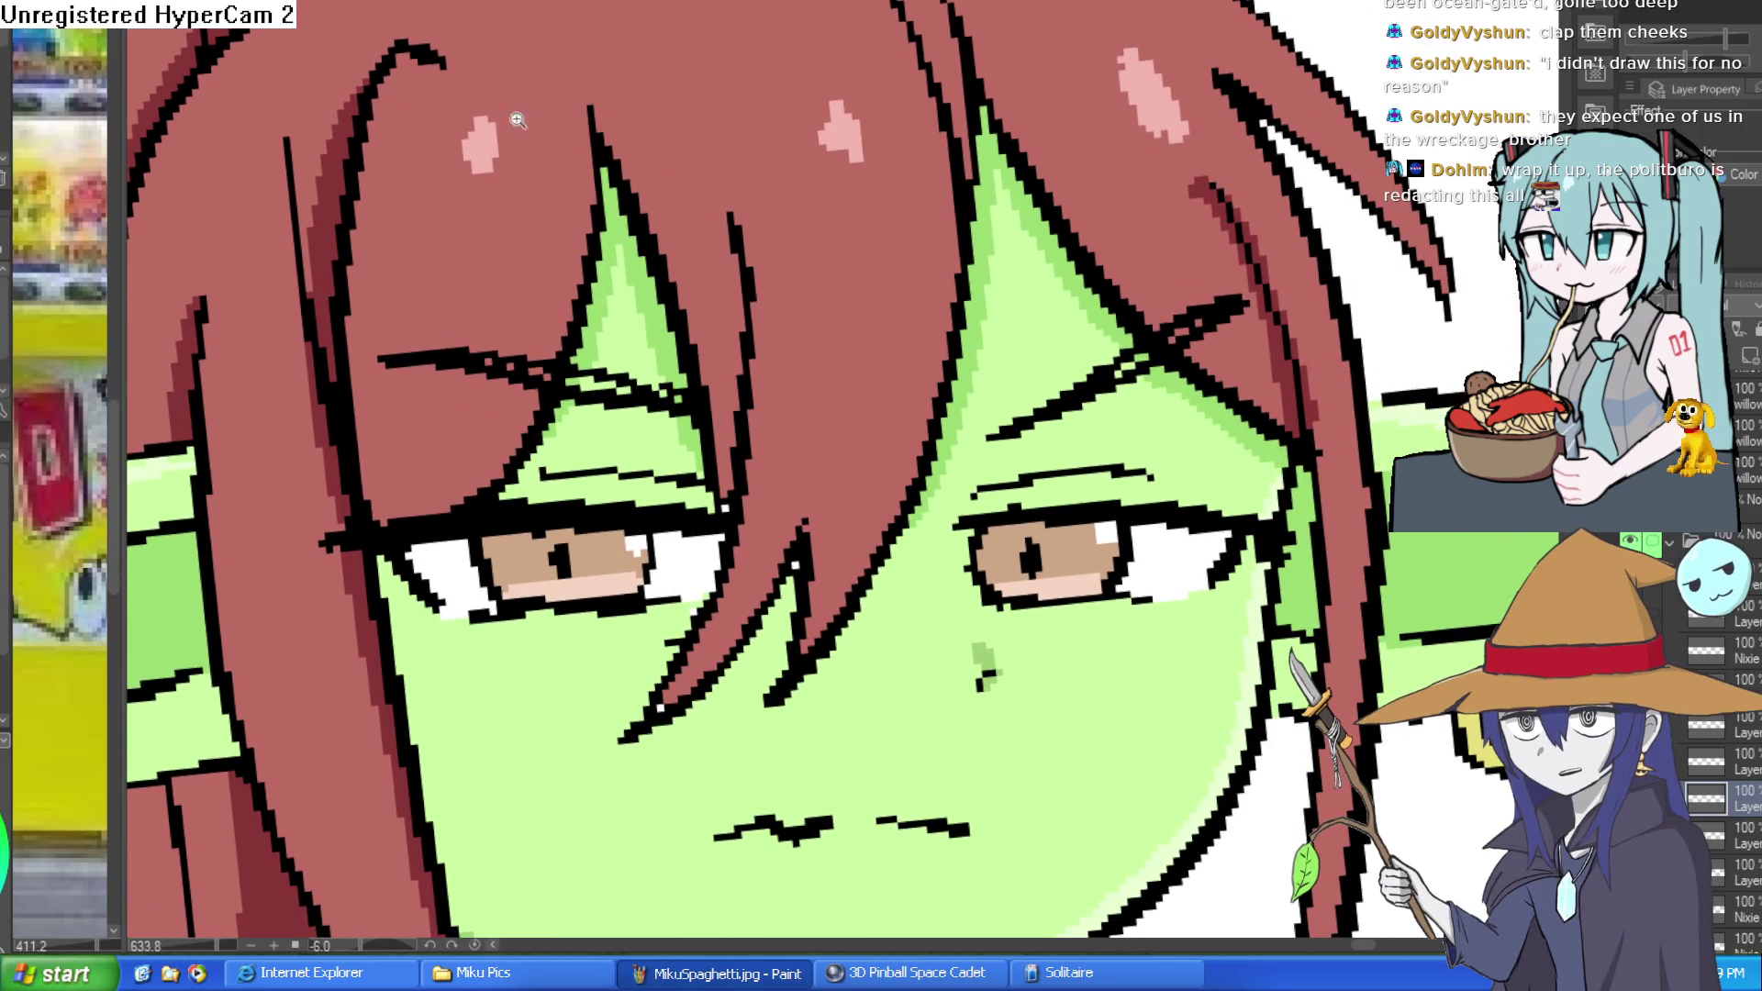
Zoom and rotate onto the right eyebrow and repaint the black outline strand red.
{"action": "left_click", "coordinate": [1111, 383]}
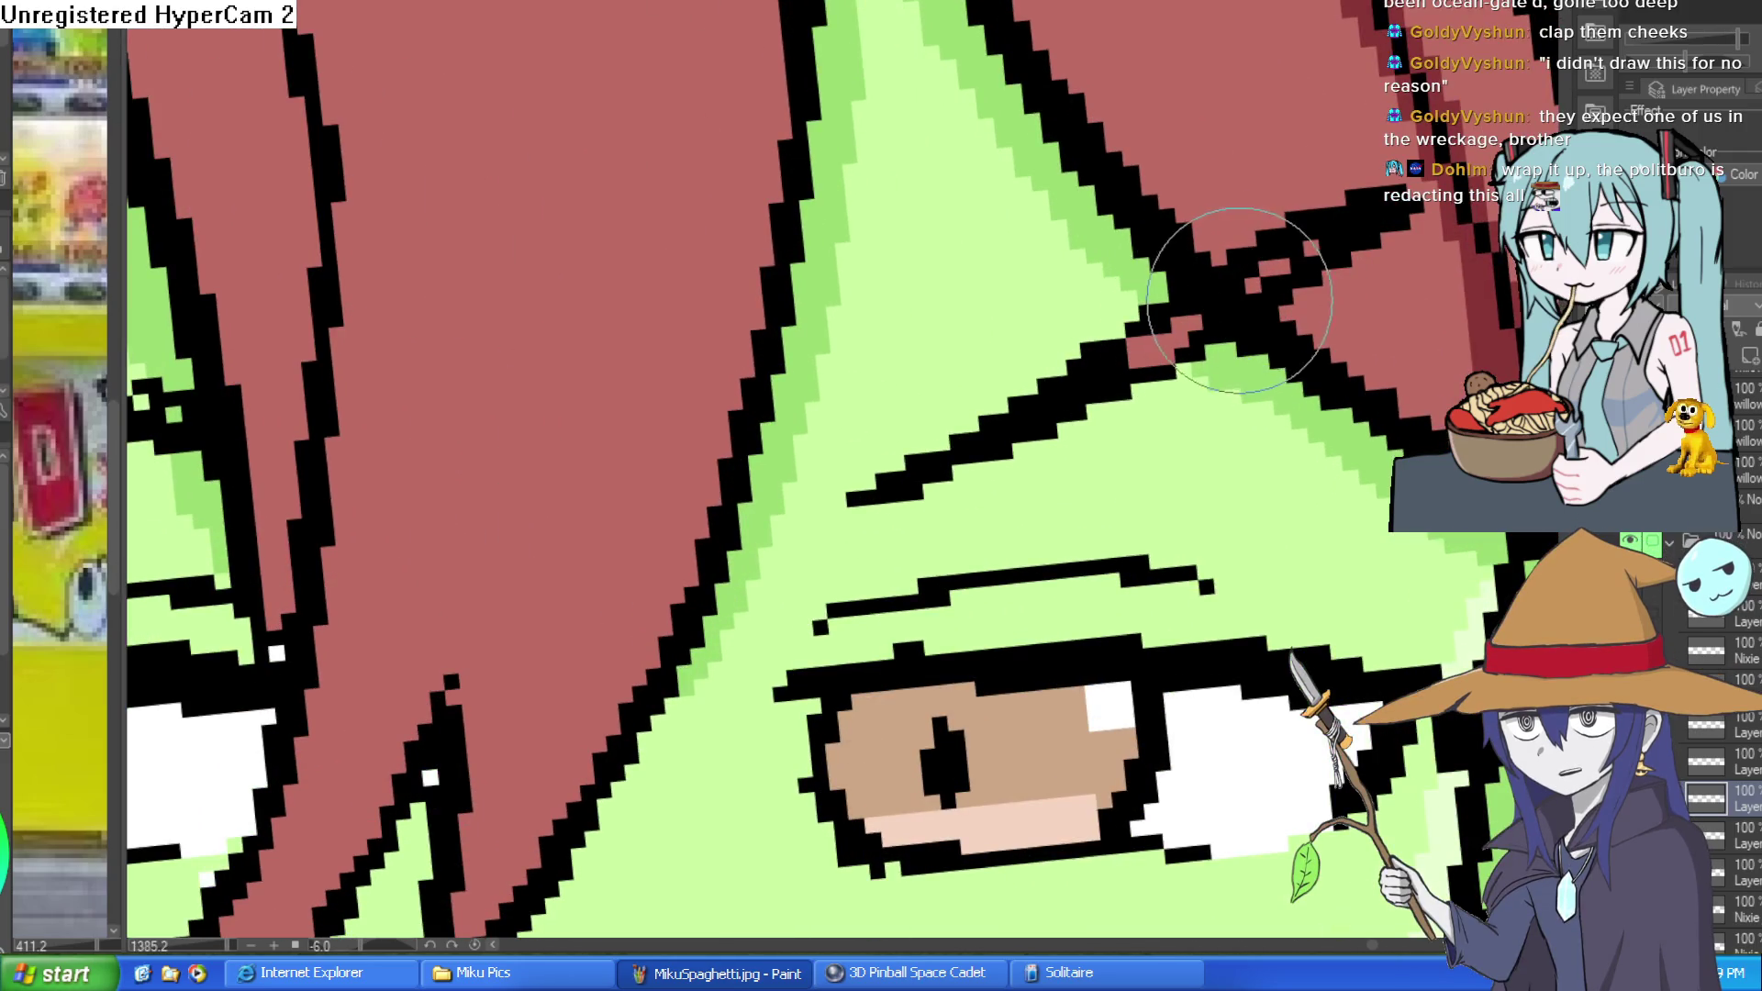
{"action": "left_click_drag", "start_coordinate": [860, 464], "coordinate": [1044, 216]}
{"action": "mouse_move", "coordinate": [998, 284]}
{"action": "left_mouse_down"}
{"action": "mouse_move", "coordinate": [964, 98]}
{"action": "mouse_move", "coordinate": [991, 5]}
{"action": "left_mouse_up"}
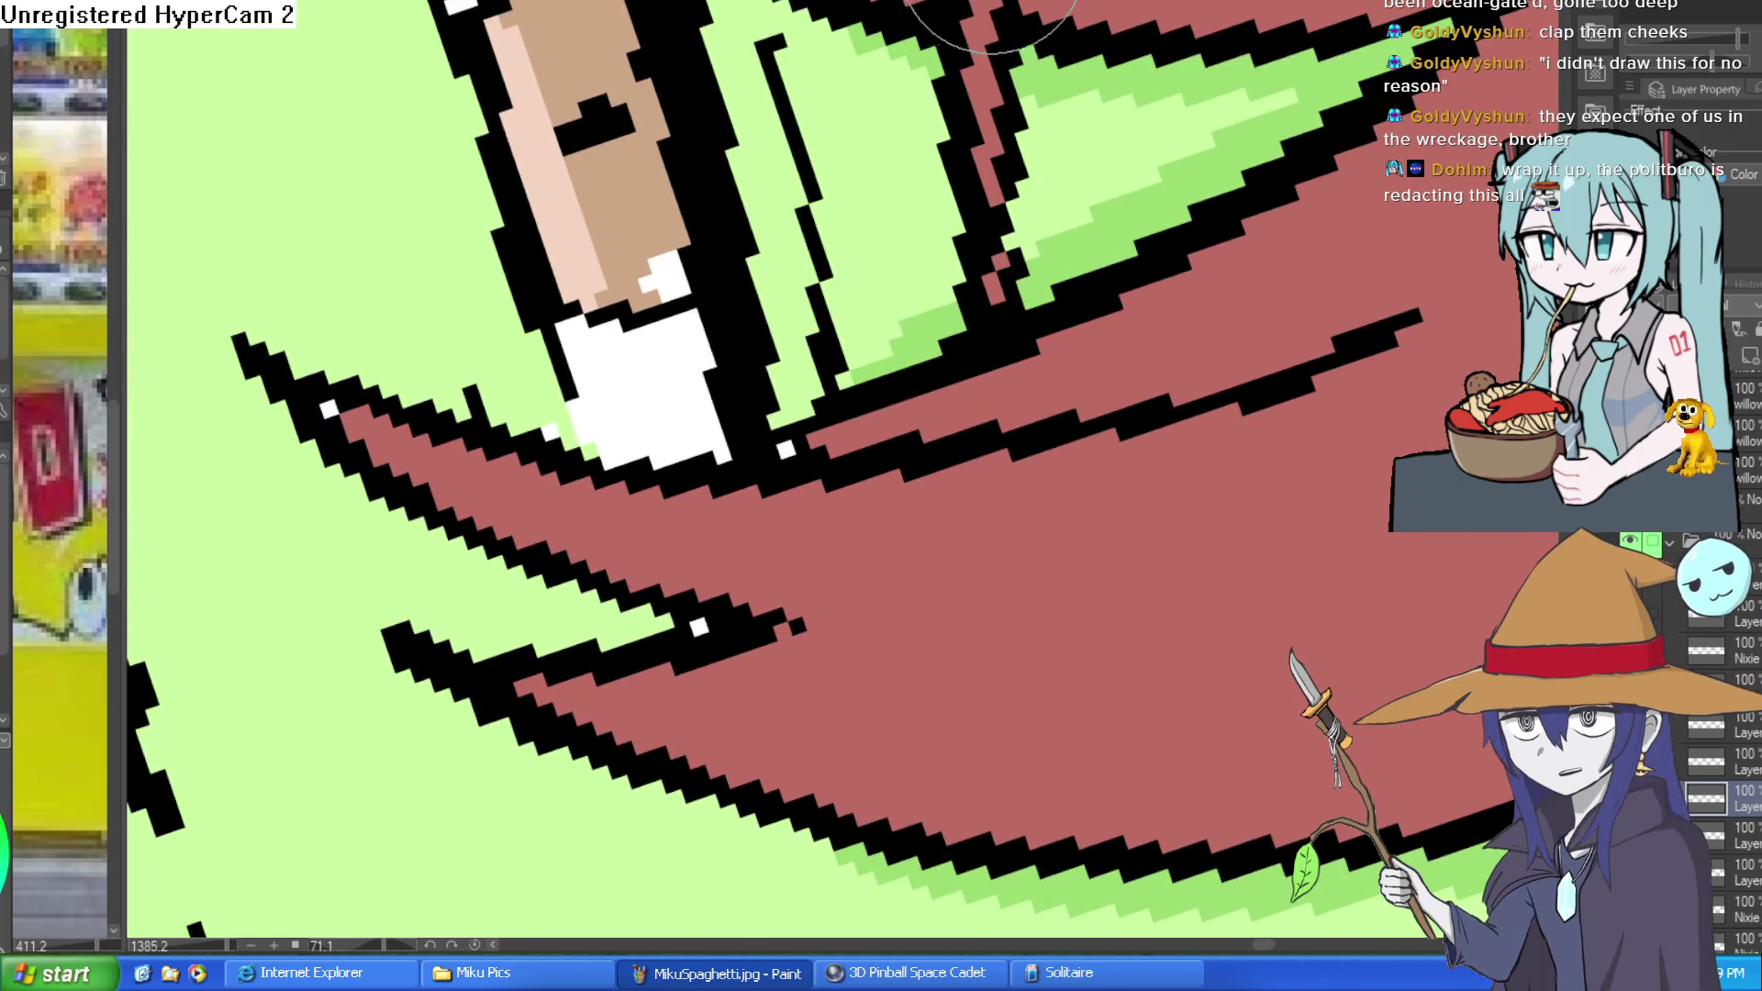
{"action": "scroll", "coordinate": [992, 28], "scroll_direction": "down", "scroll_amount": 10}
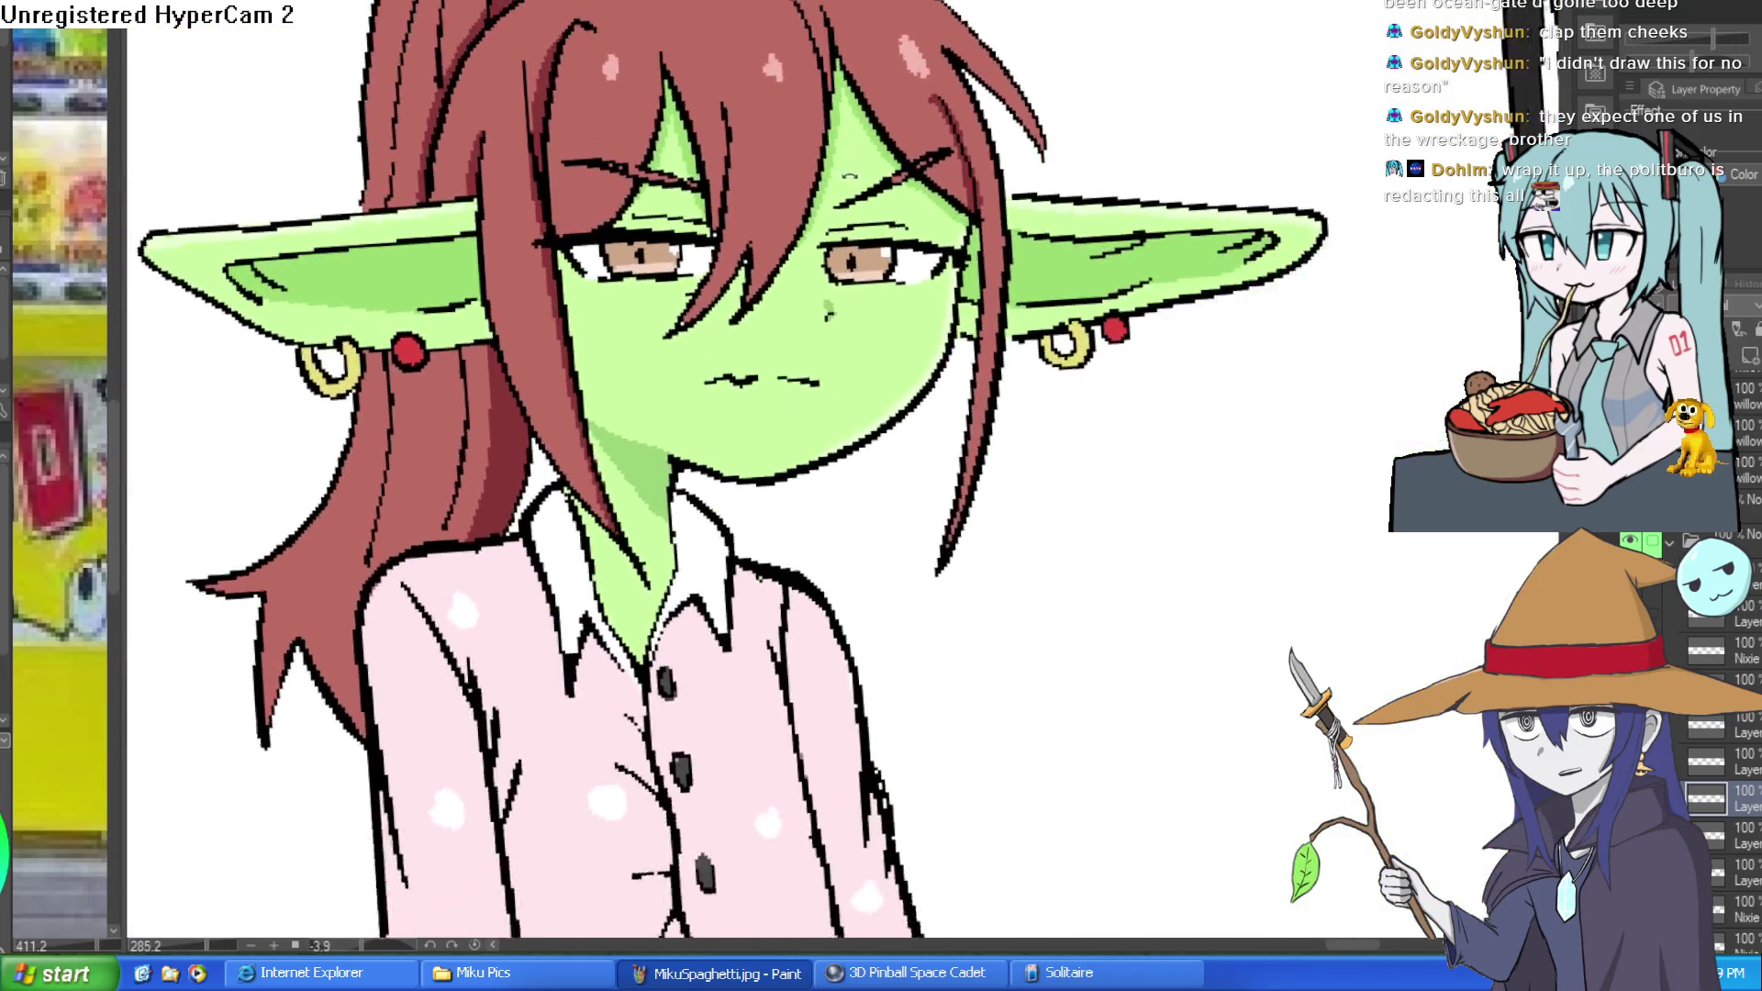
{"action": "mouse_move", "coordinate": [1096, 150]}
{"action": "left_mouse_down"}
{"action": "mouse_move", "coordinate": [1179, 315]}
{"action": "mouse_move", "coordinate": [1253, 335]}
{"action": "mouse_move", "coordinate": [1285, 314]}
{"action": "mouse_move", "coordinate": [1249, 319]}
{"action": "mouse_move", "coordinate": [1235, 266]}
{"action": "left_mouse_up"}
{"action": "scroll", "coordinate": [1211, 315], "scroll_direction": "down", "scroll_amount": 5}
{"action": "scroll", "coordinate": [1285, 314], "scroll_direction": "up", "scroll_amount": 3}
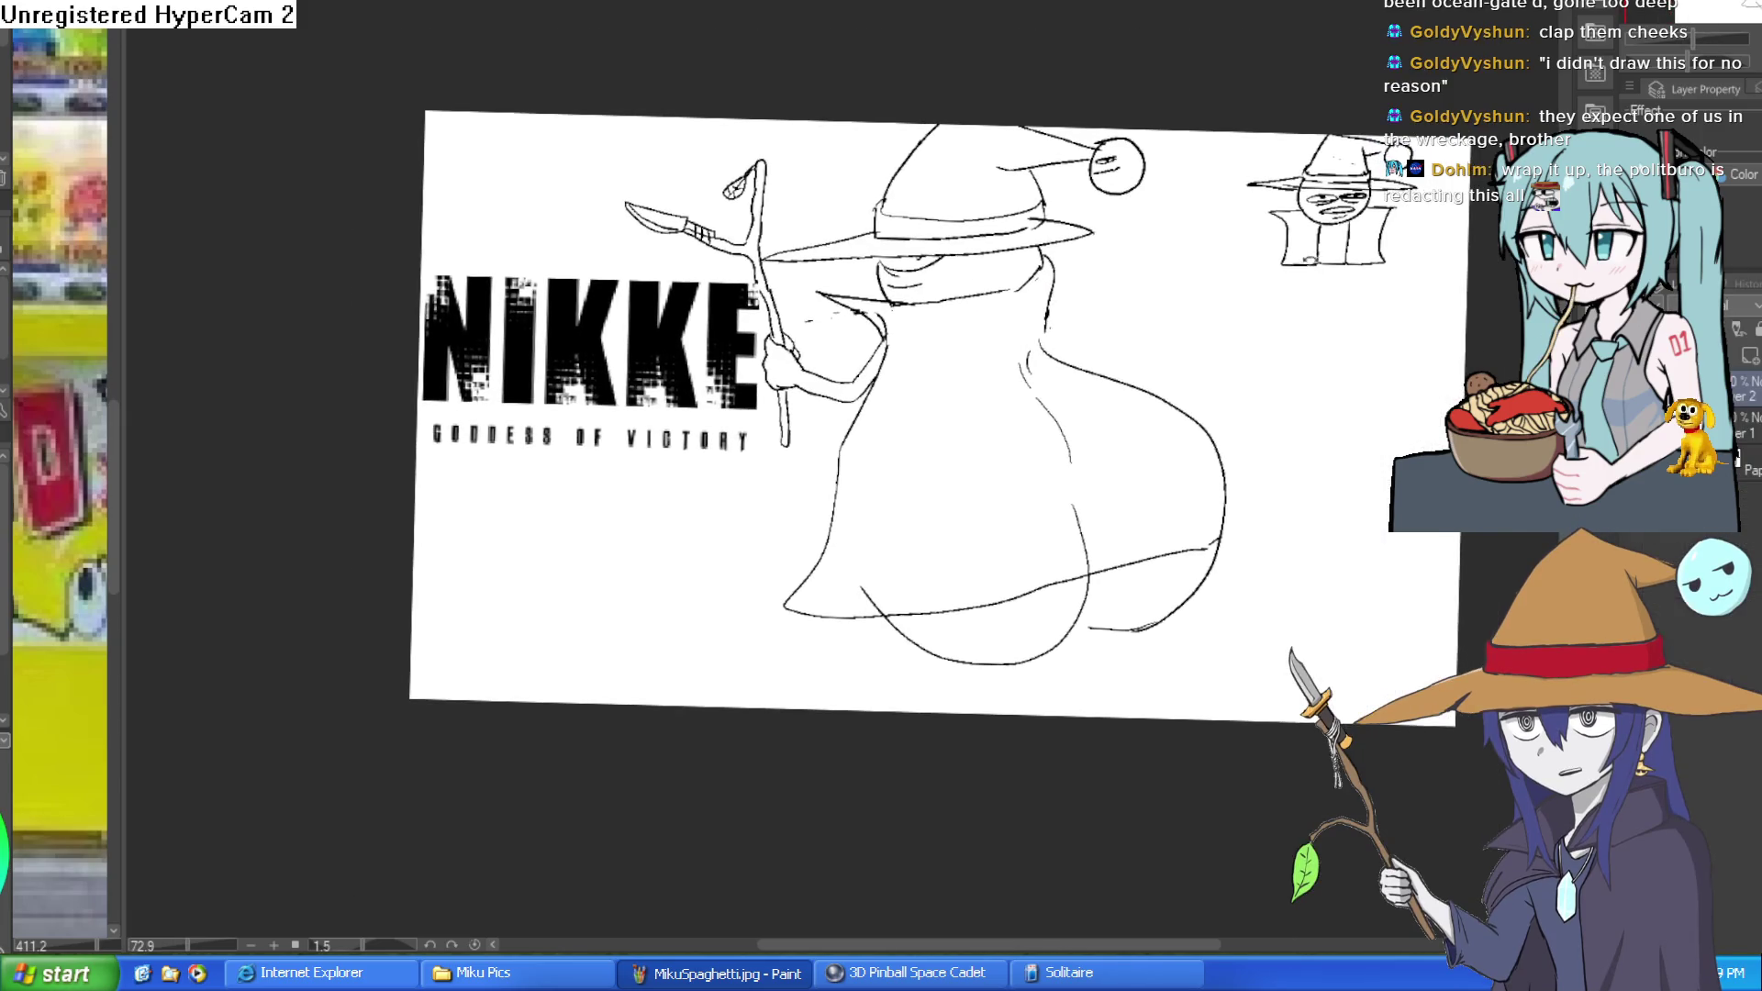
Straighten the witch sketch's tilted view before moving to the frog-and-wizard canvas.
{"action": "left_click_drag", "start_coordinate": [1311, 261], "coordinate": [1305, 284]}
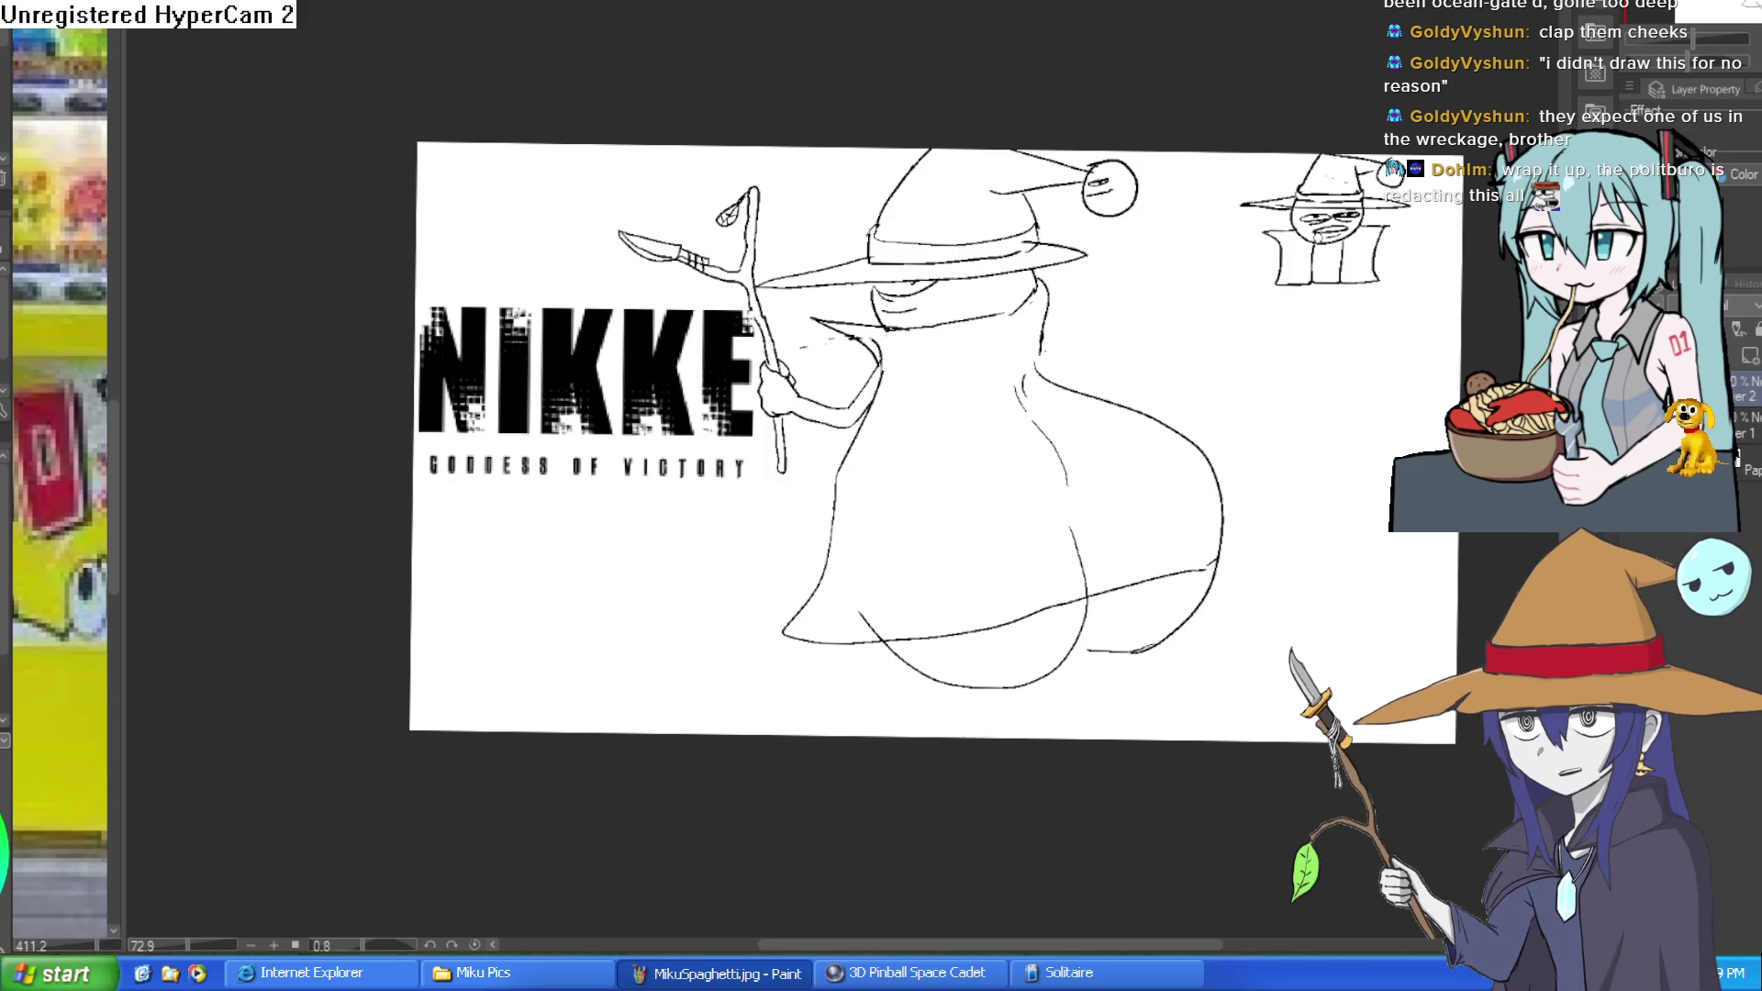
{"action": "key", "text": "ctrl+at"}
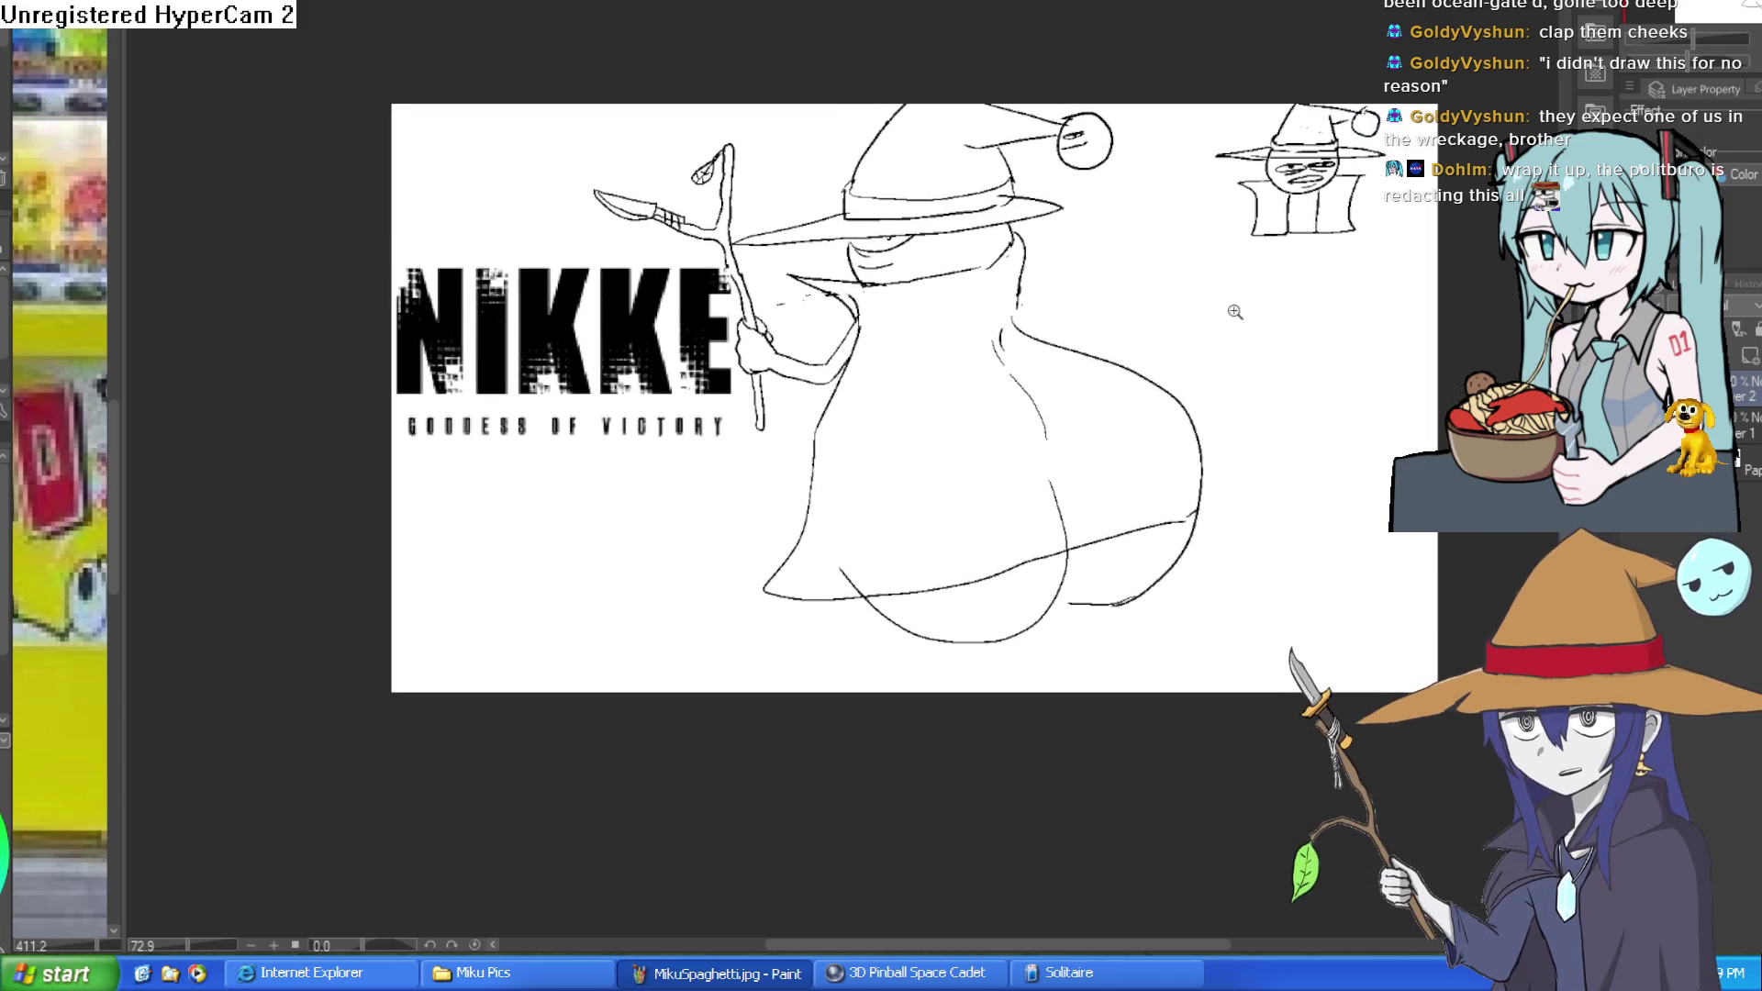
{"action": "scroll", "coordinate": [1248, 331], "scroll_direction": "up", "scroll_amount": 3}
{"action": "scroll", "coordinate": [1264, 335], "scroll_direction": "down", "scroll_amount": 2}
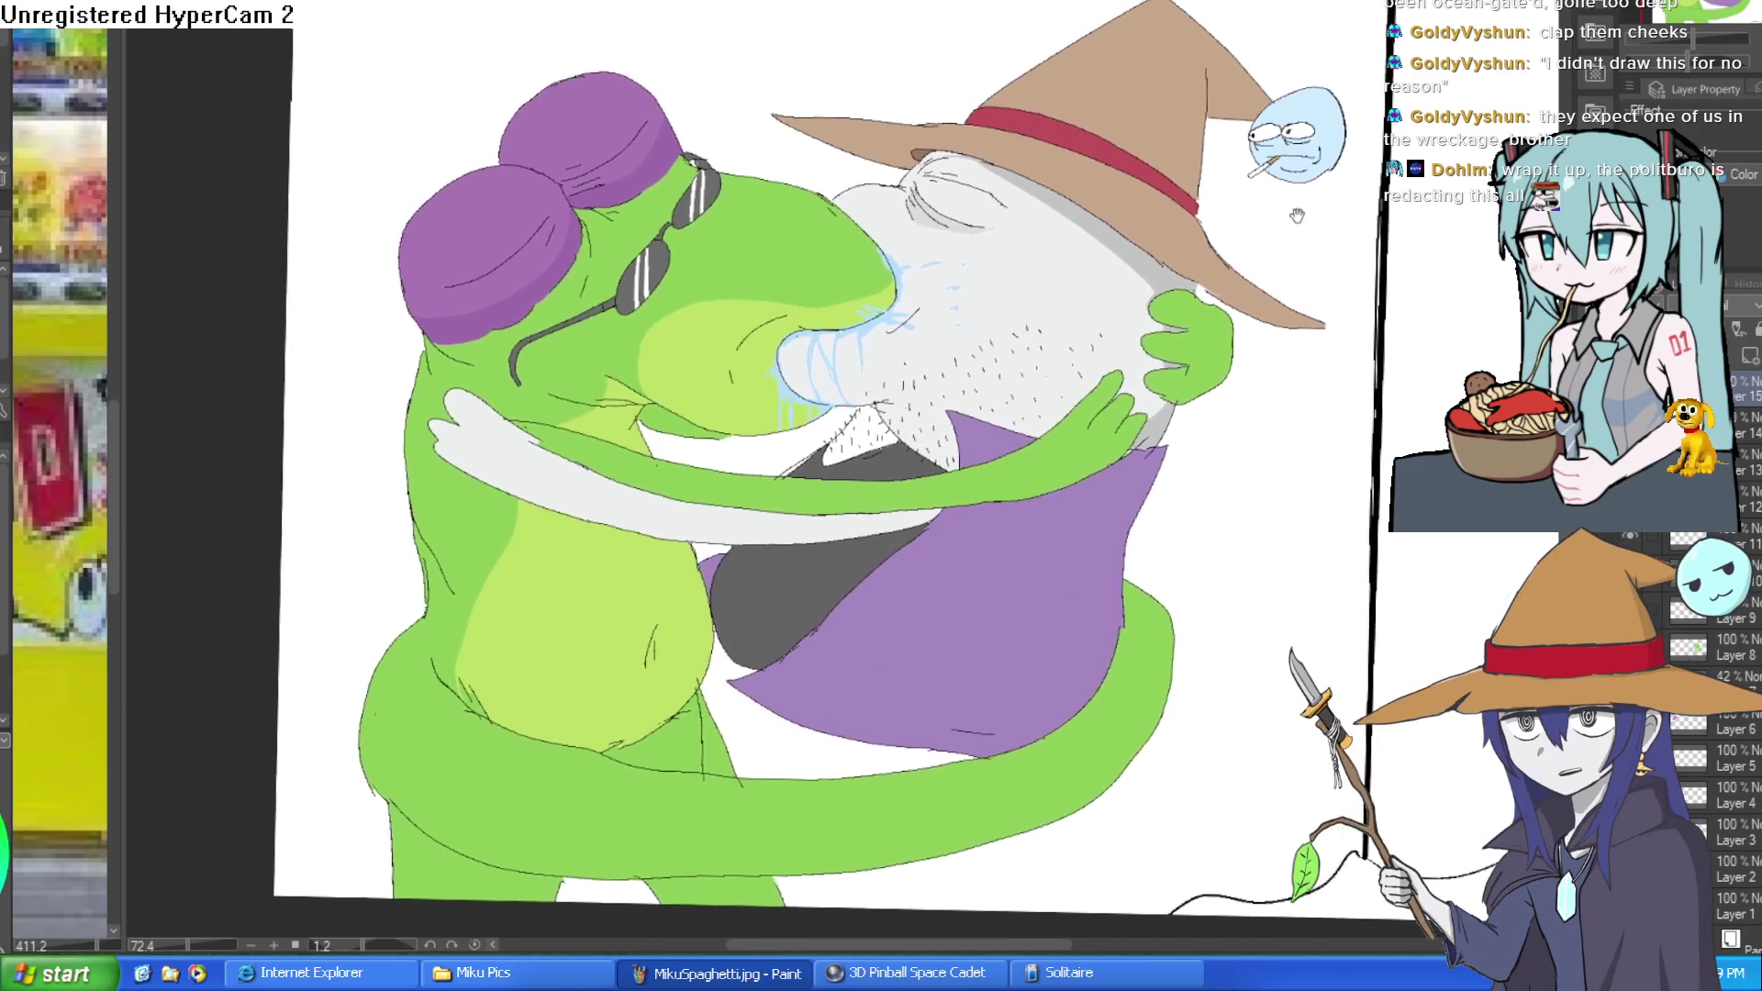
Level the frog drawing's view, then switch with Ctrl+Tab to the bus-stop canvas.
{"action": "left_click_drag", "start_coordinate": [1297, 216], "coordinate": [1302, 227]}
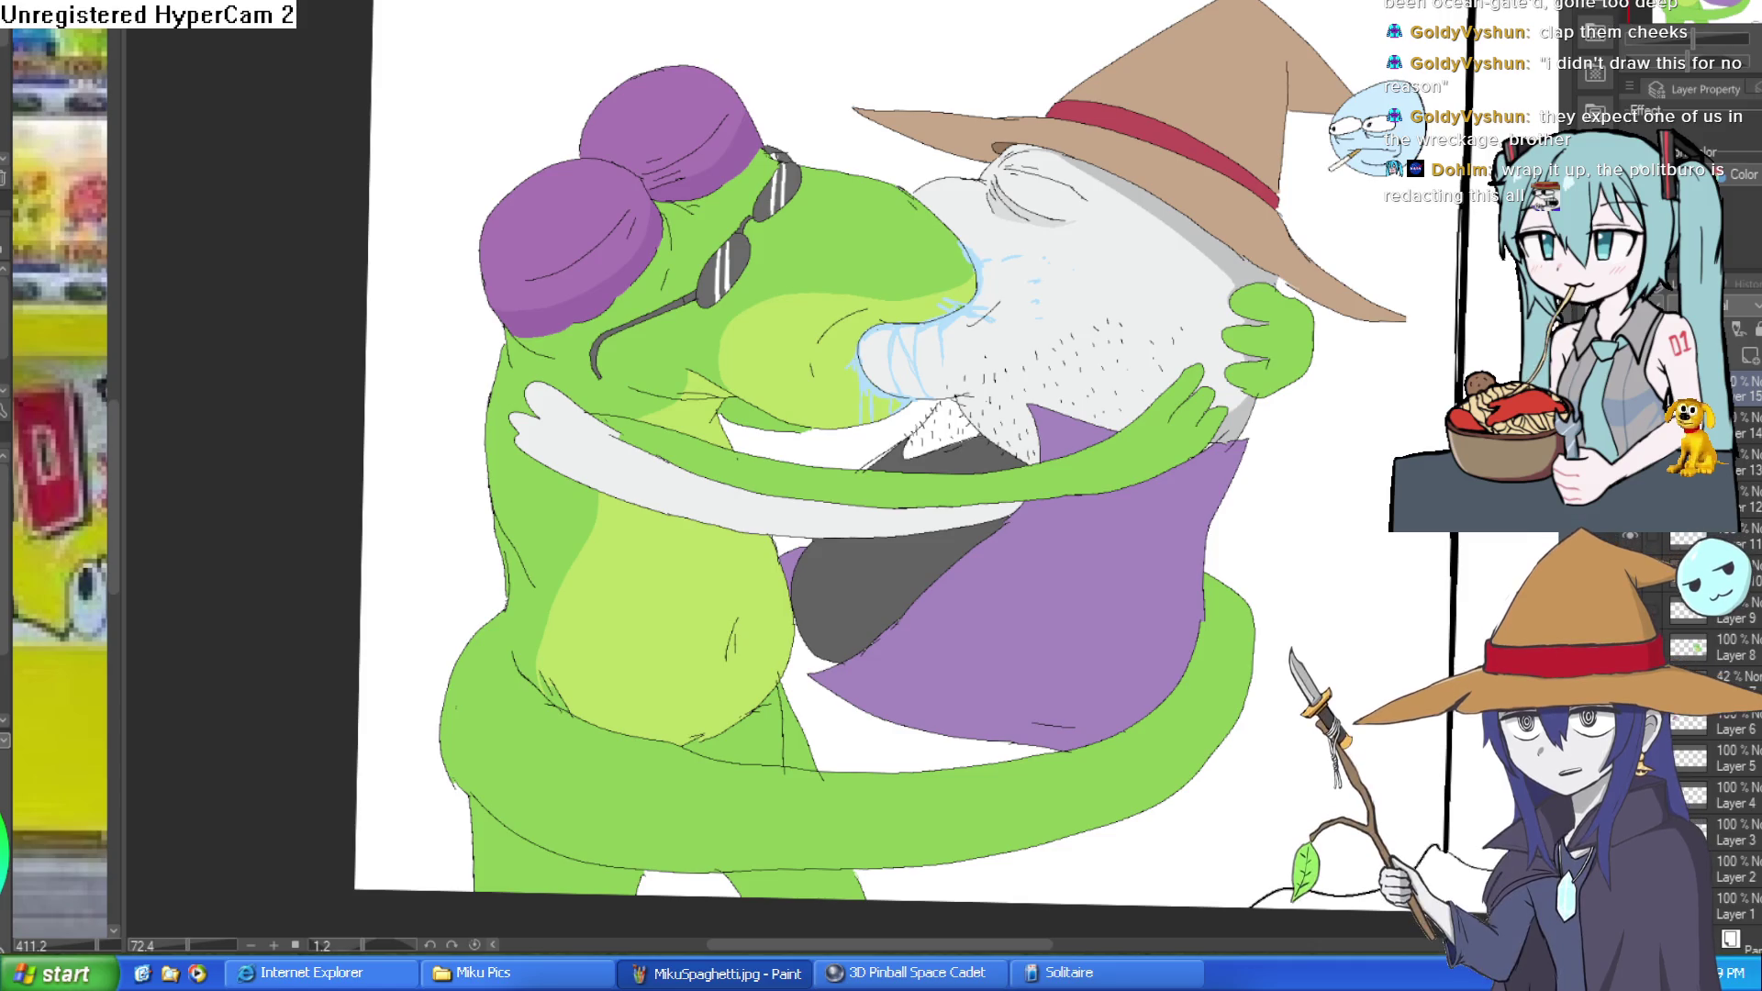
{"action": "key", "text": "at"}
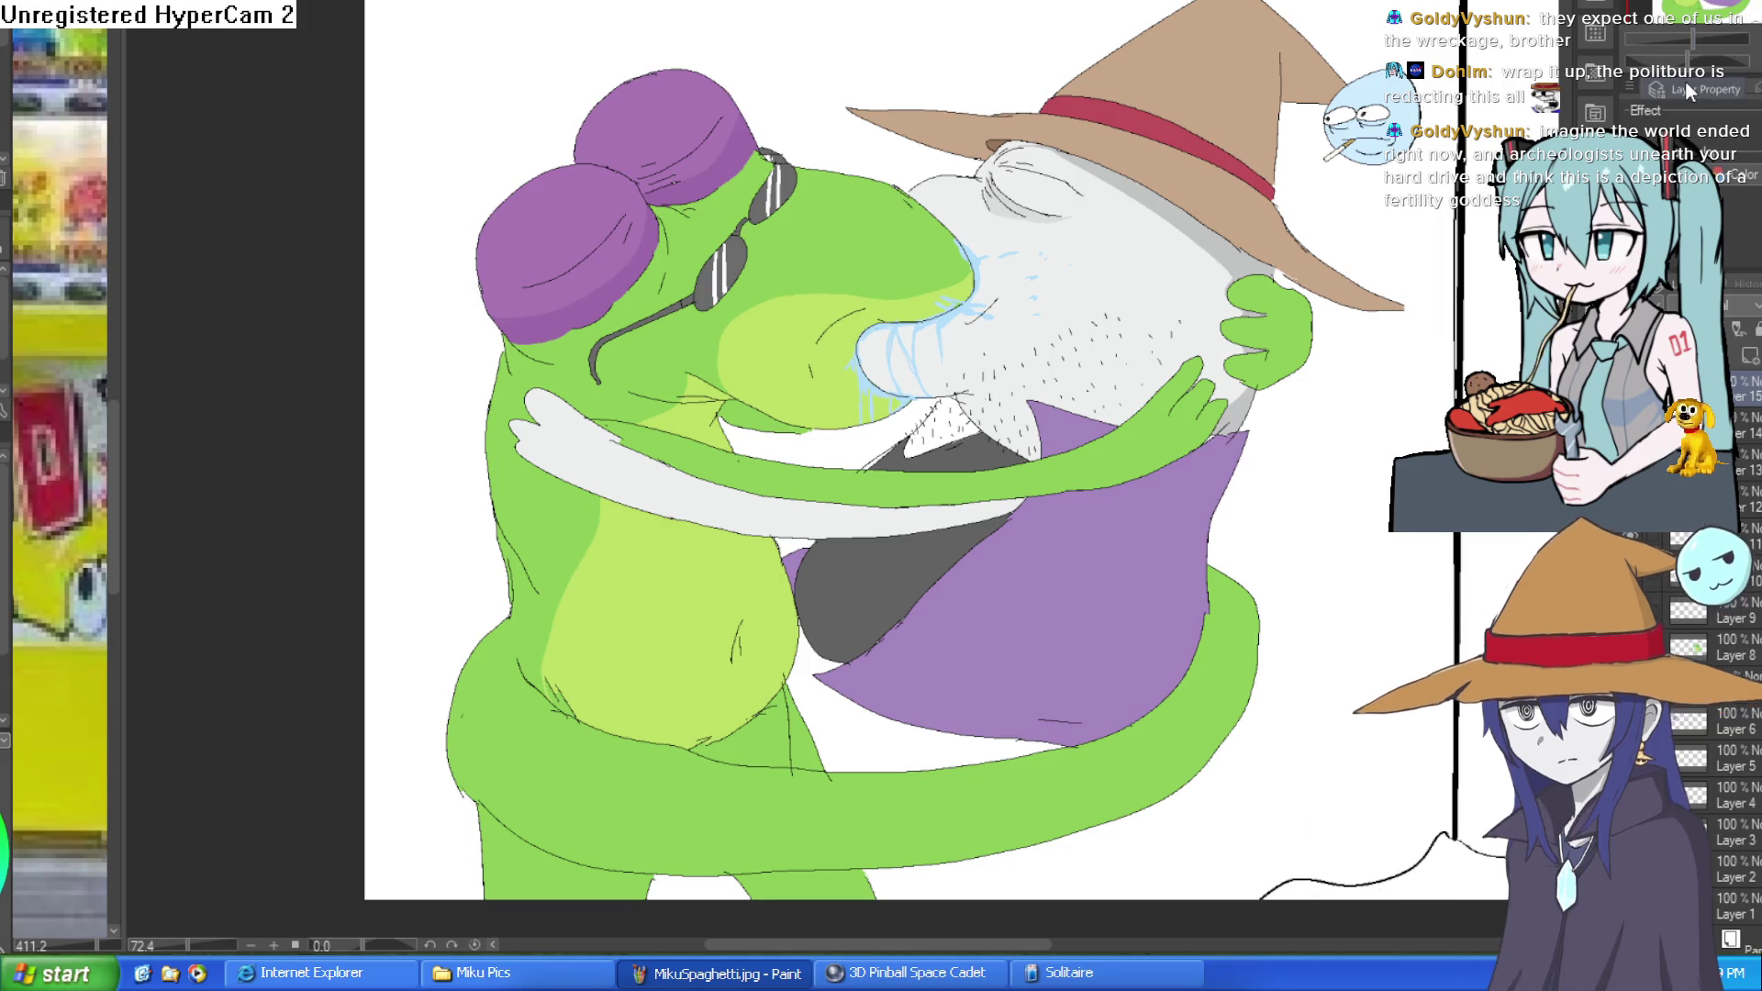
{"action": "key", "text": "ctrl+Tab"}
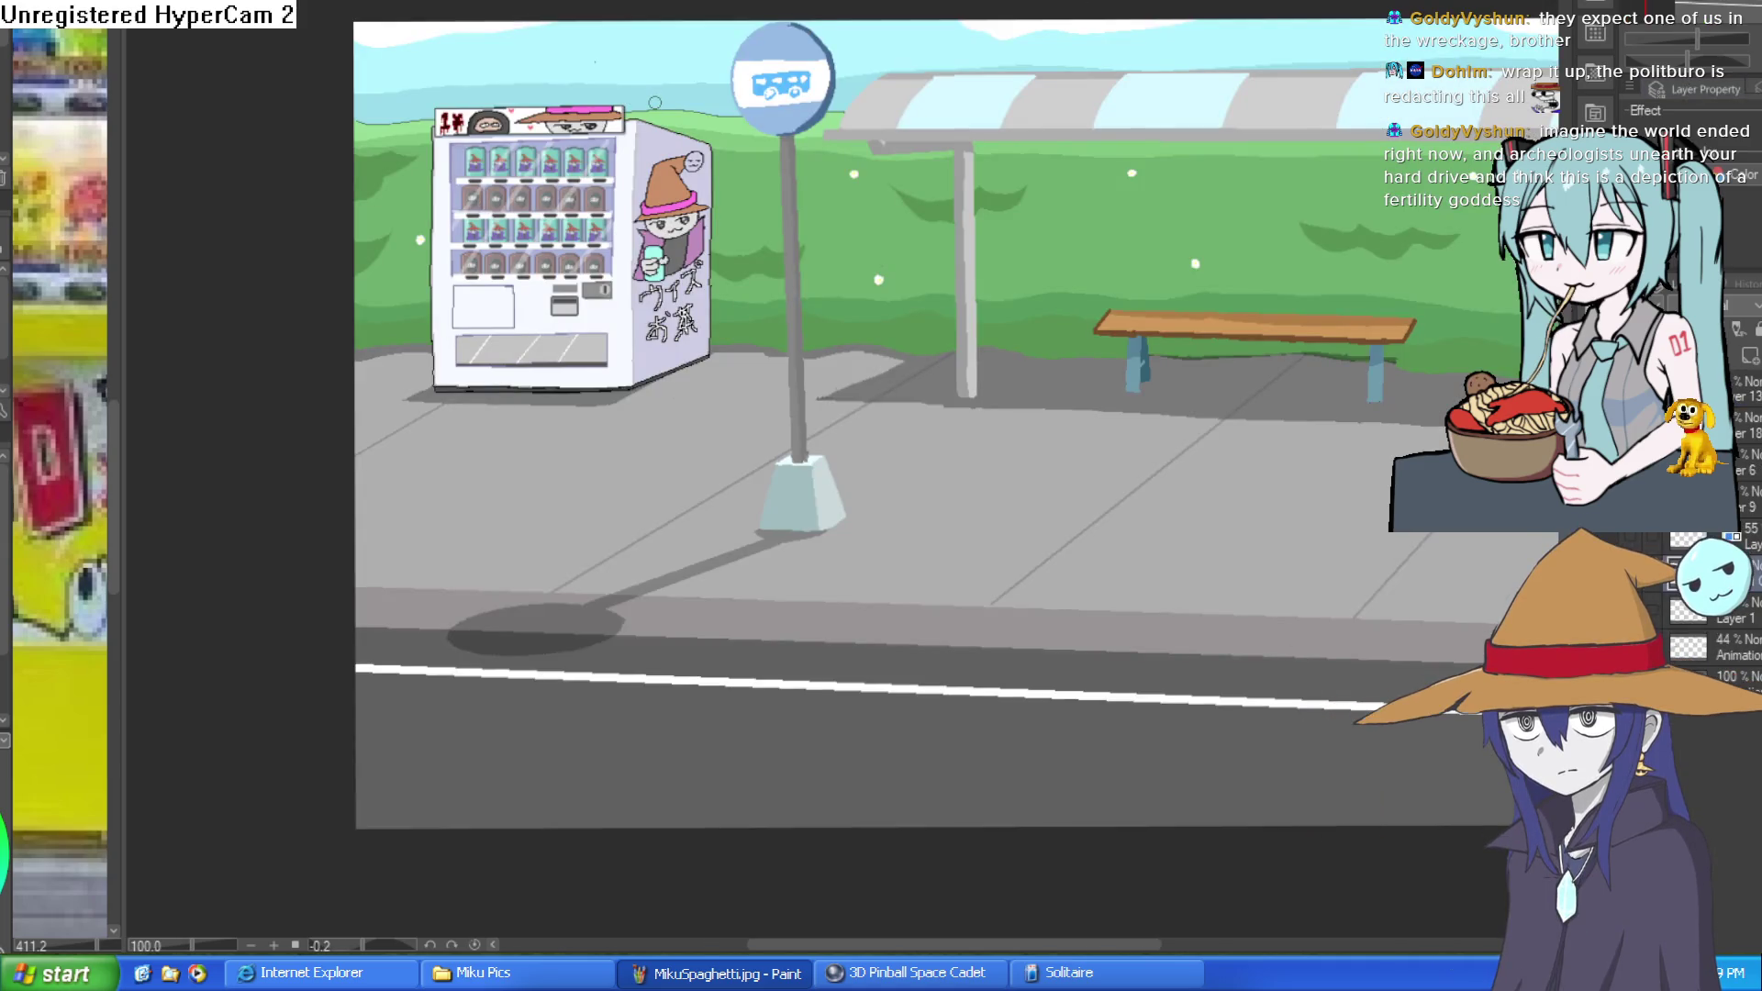
{"action": "key", "text": "ctrl+Tab"}
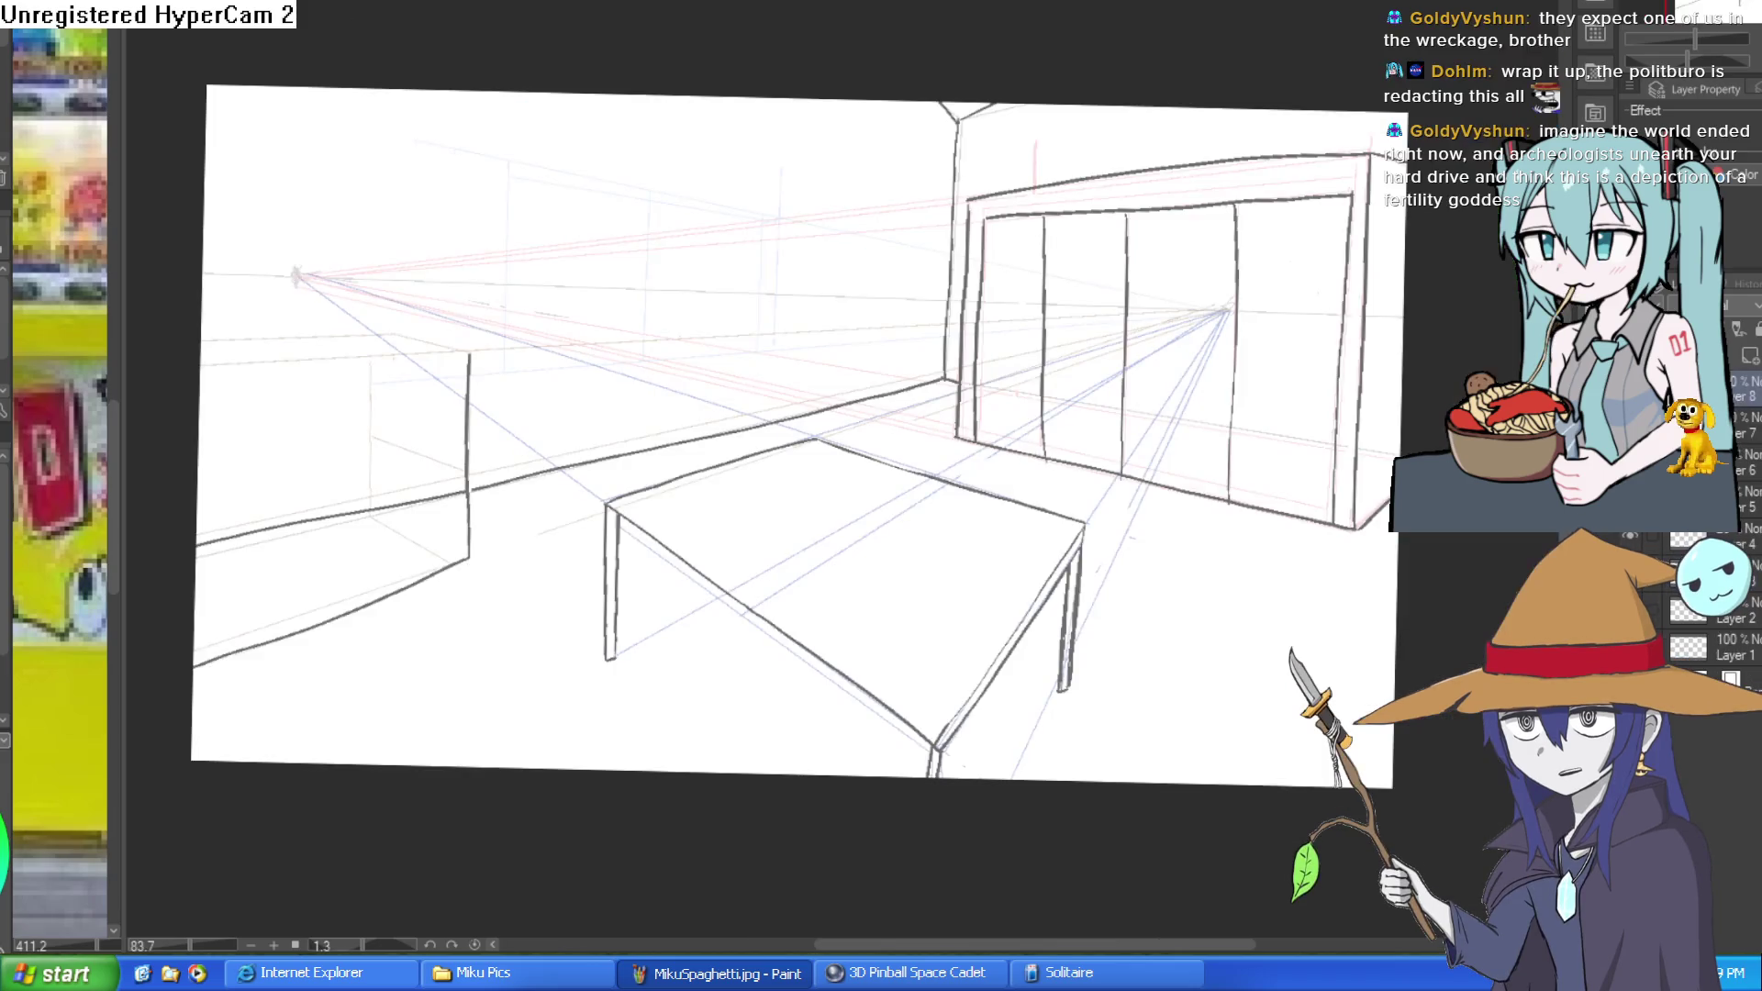
{"action": "key", "text": "ctrl+Tab"}
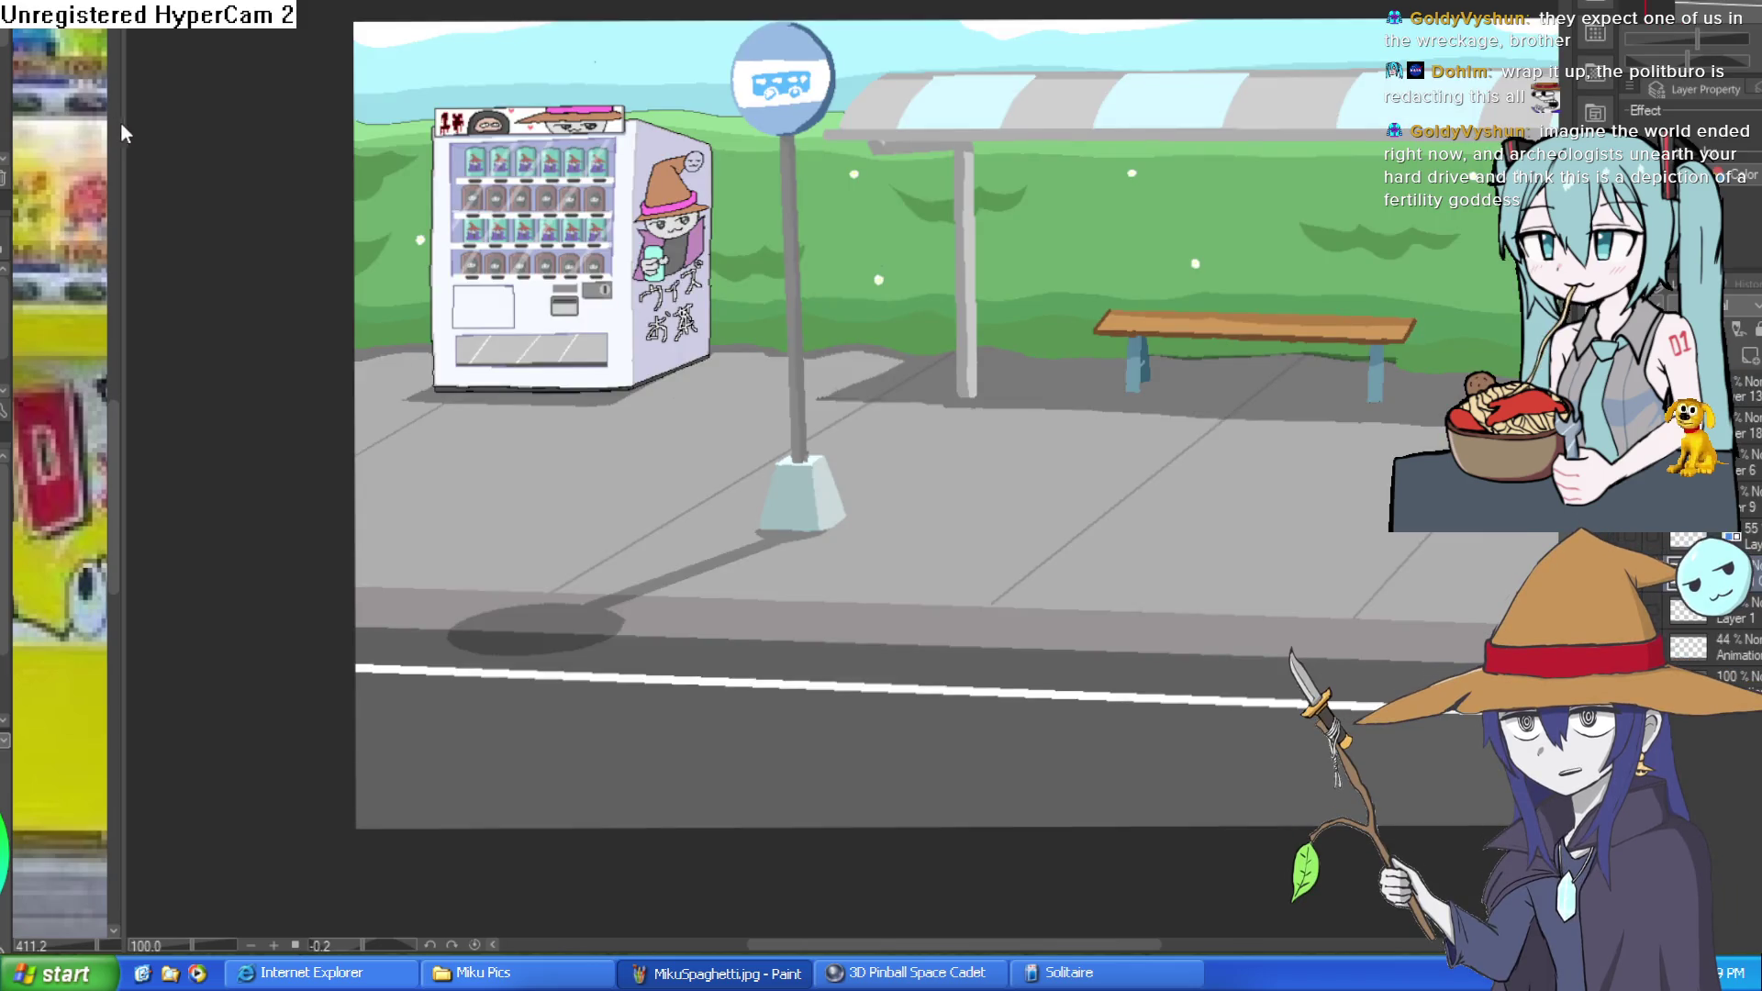
{"action": "key", "text": "ctrl+Tab"}
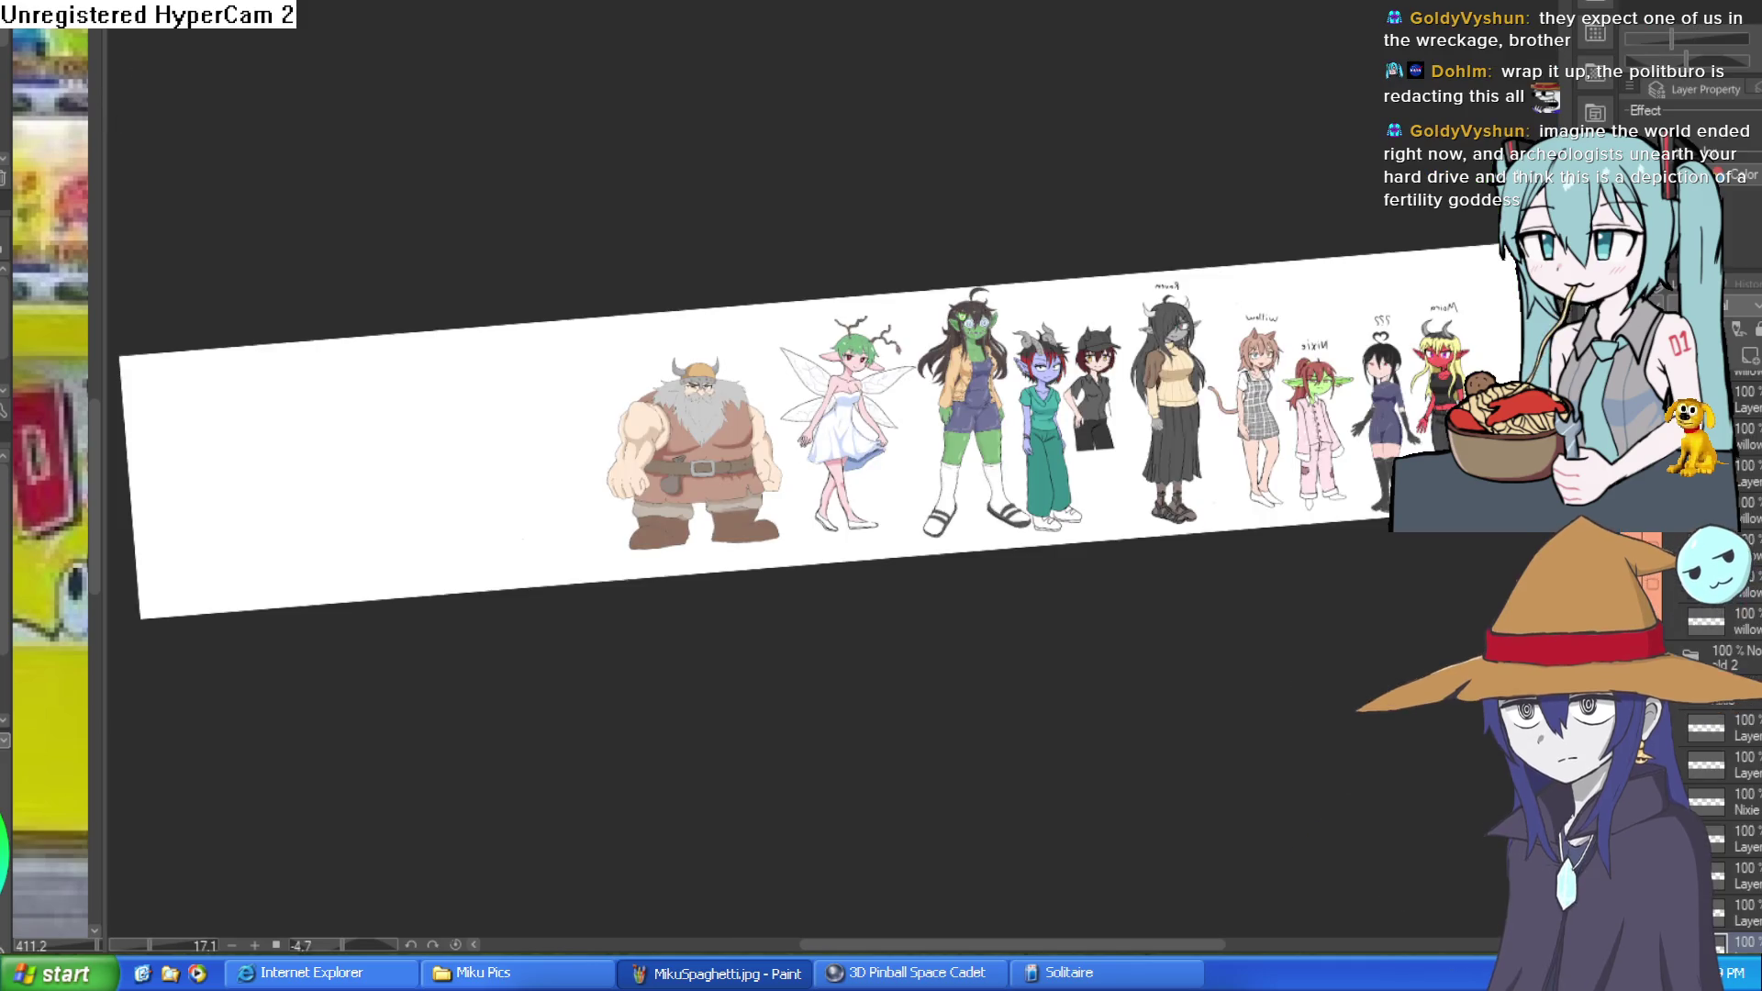
{"action": "key", "text": "ctrl+Tab"}
{"action": "mouse_move", "coordinate": [1131, 183]}
{"action": "left_mouse_down"}
{"action": "mouse_move", "coordinate": [1192, 226]}
{"action": "mouse_move", "coordinate": [1159, 252]}
{"action": "mouse_move", "coordinate": [1152, 239]}
{"action": "left_mouse_up"}
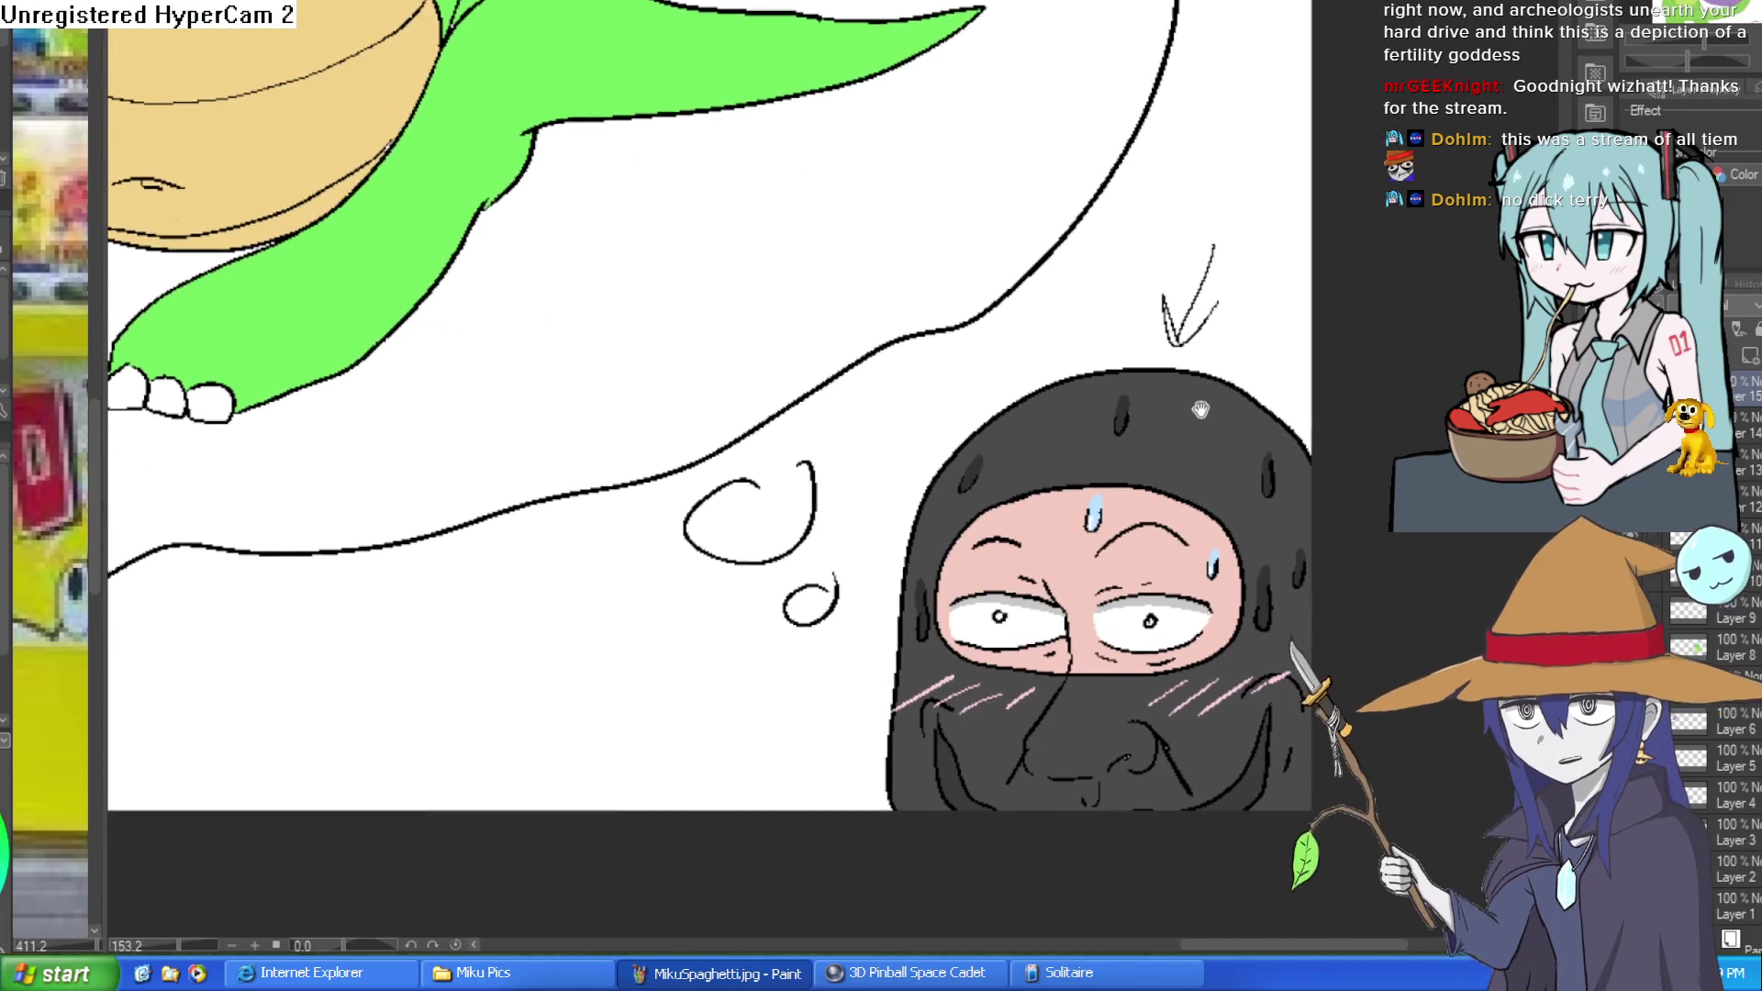
Pan and zoom out on the crocodile drawing, then switch to the wizard, devil and dragon canvas.
{"action": "mouse_move", "coordinate": [1200, 409]}
{"action": "left_mouse_down"}
{"action": "mouse_move", "coordinate": [1203, 353]}
{"action": "mouse_move", "coordinate": [1239, 357]}
{"action": "mouse_move", "coordinate": [1216, 422]}
{"action": "left_mouse_up"}
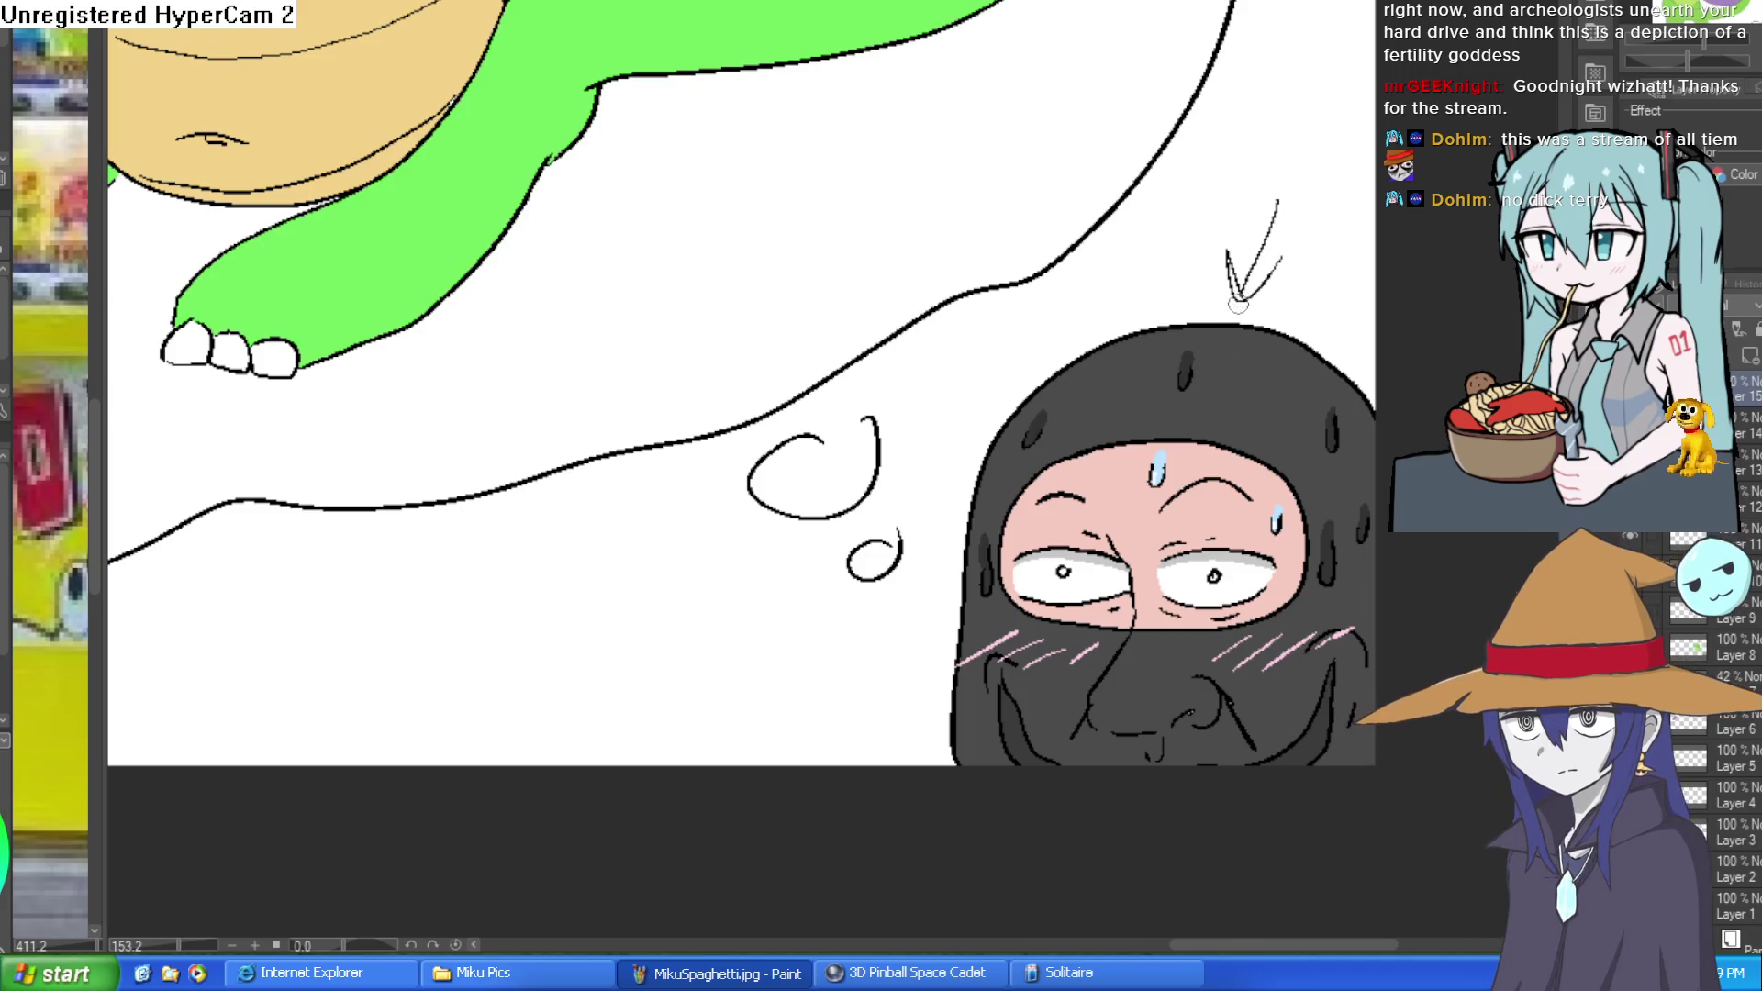
{"action": "scroll", "coordinate": [1241, 292], "scroll_direction": "down", "scroll_amount": 2}
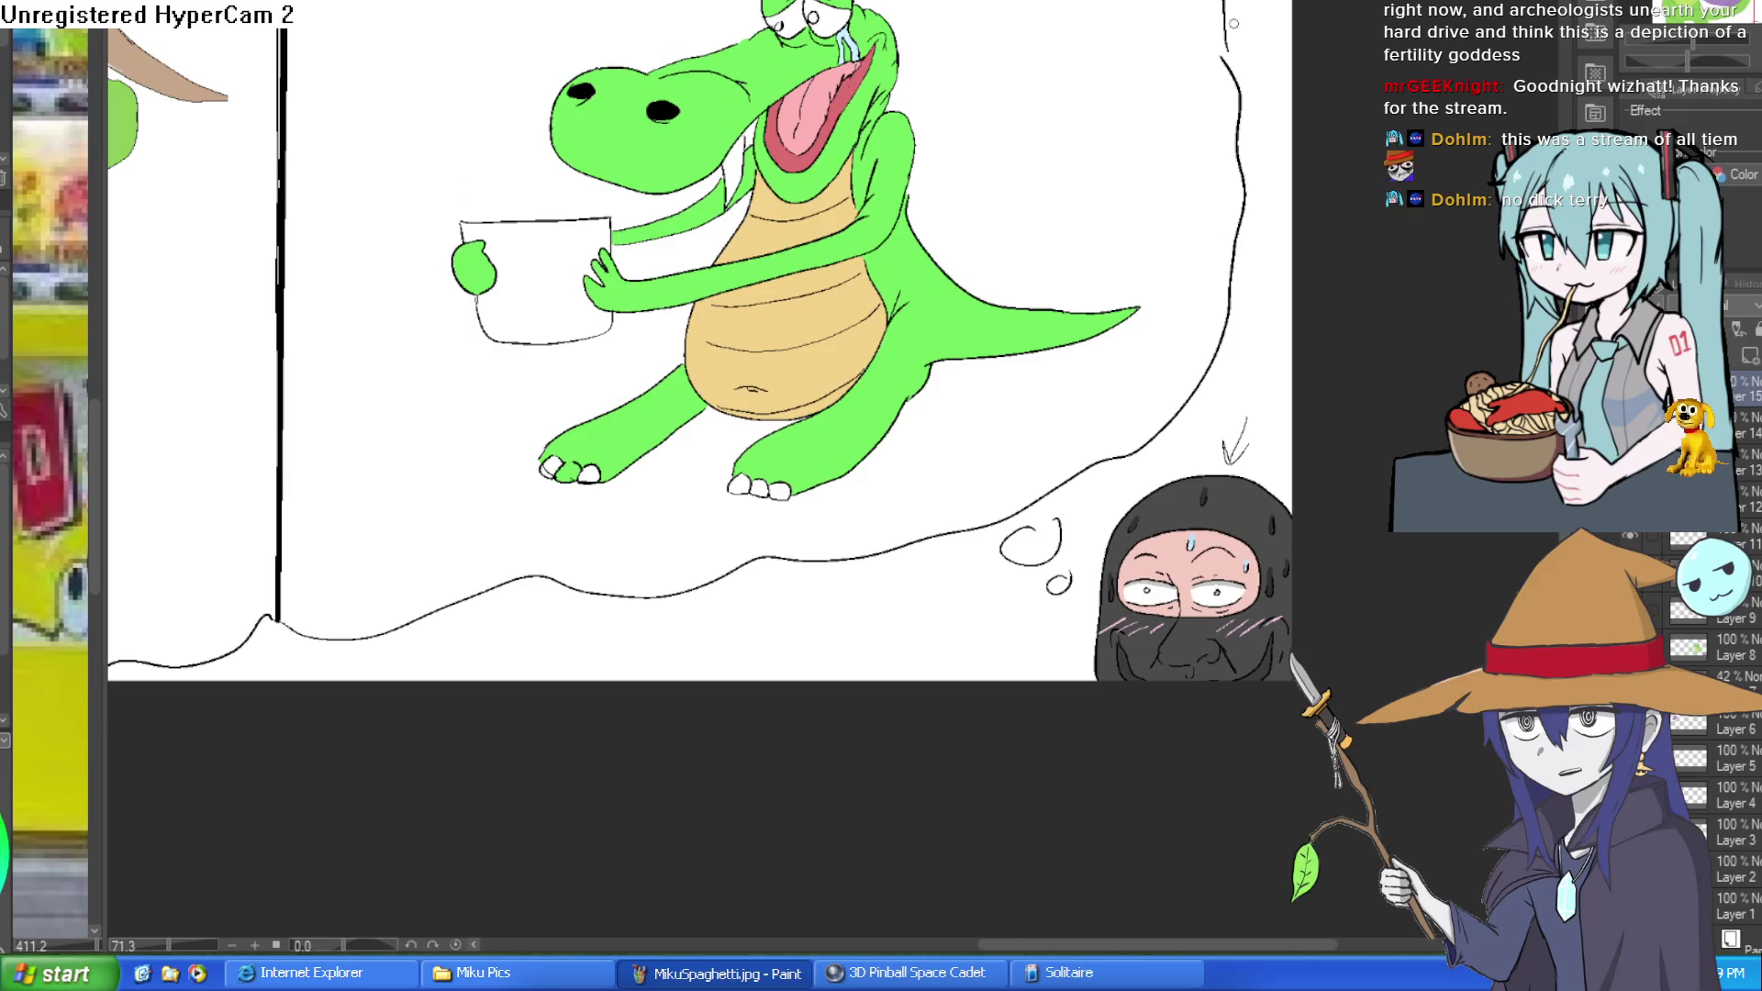
{"action": "key", "text": "ctrl+Tab"}
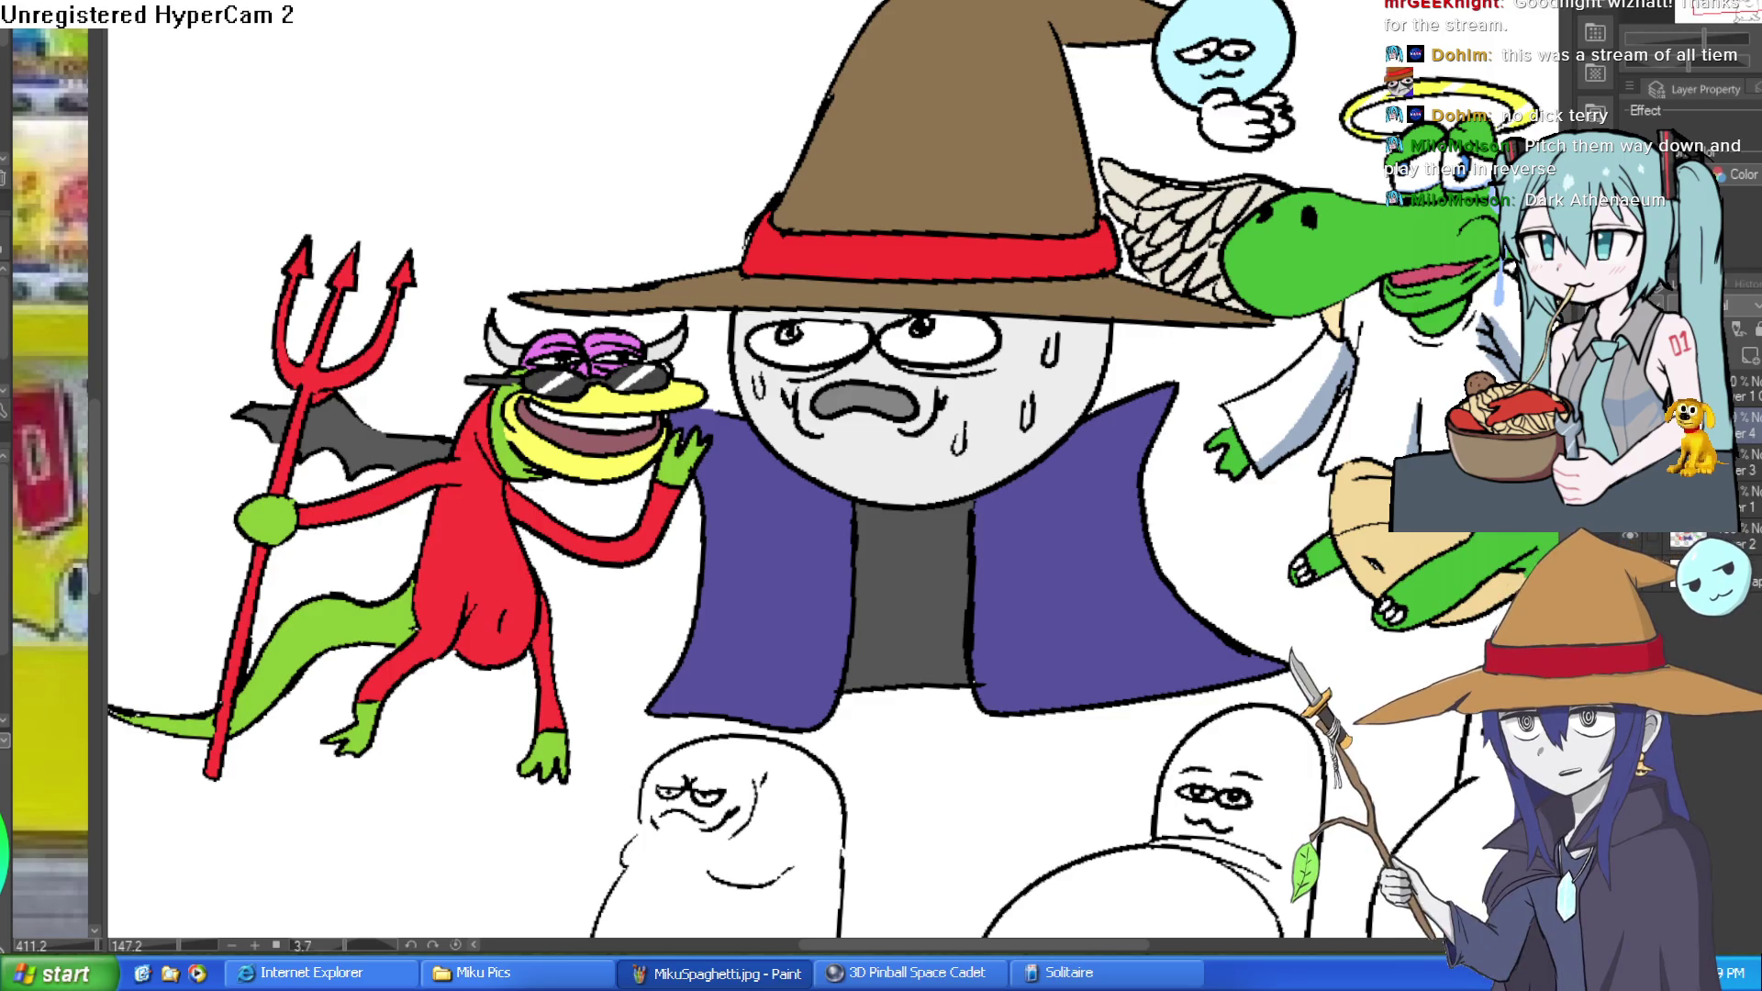
Cycle past the rough sketch and gnome canvases to the NIKKE wizard sketch, straightening and shifting its view.
{"action": "key", "text": "ctrl+Tab"}
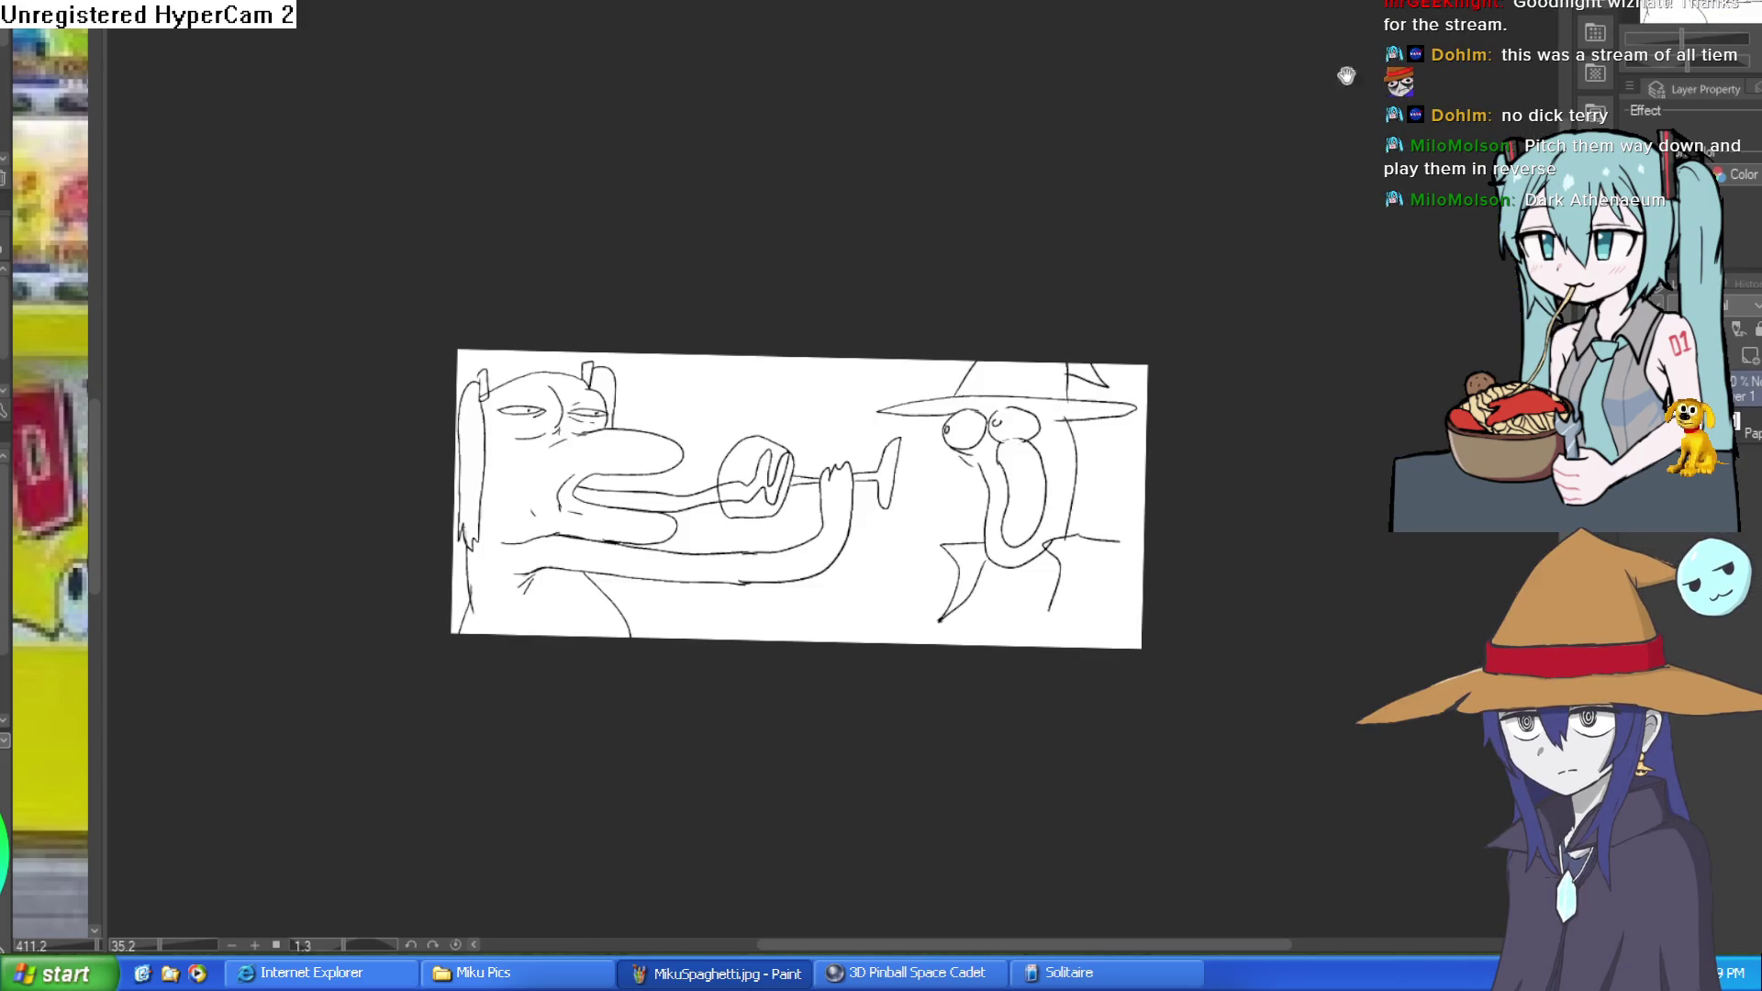
{"action": "key", "text": "ctrl+Tab"}
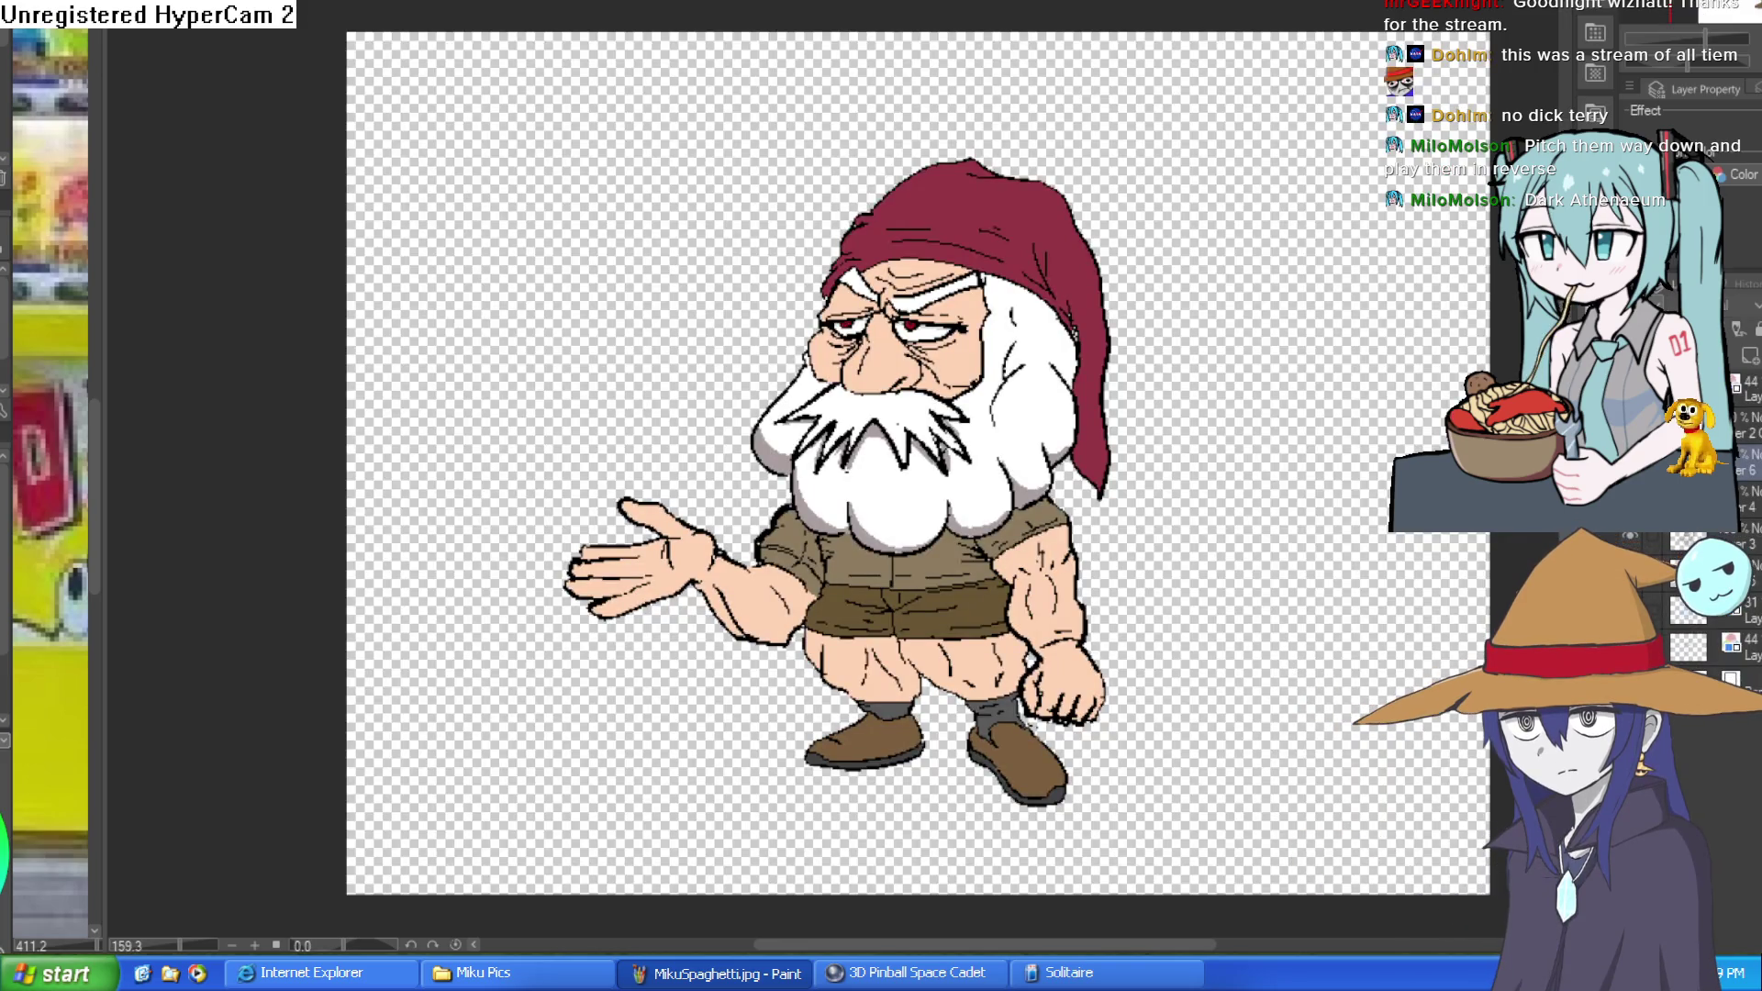
{"action": "key", "text": "ctrl+Tab"}
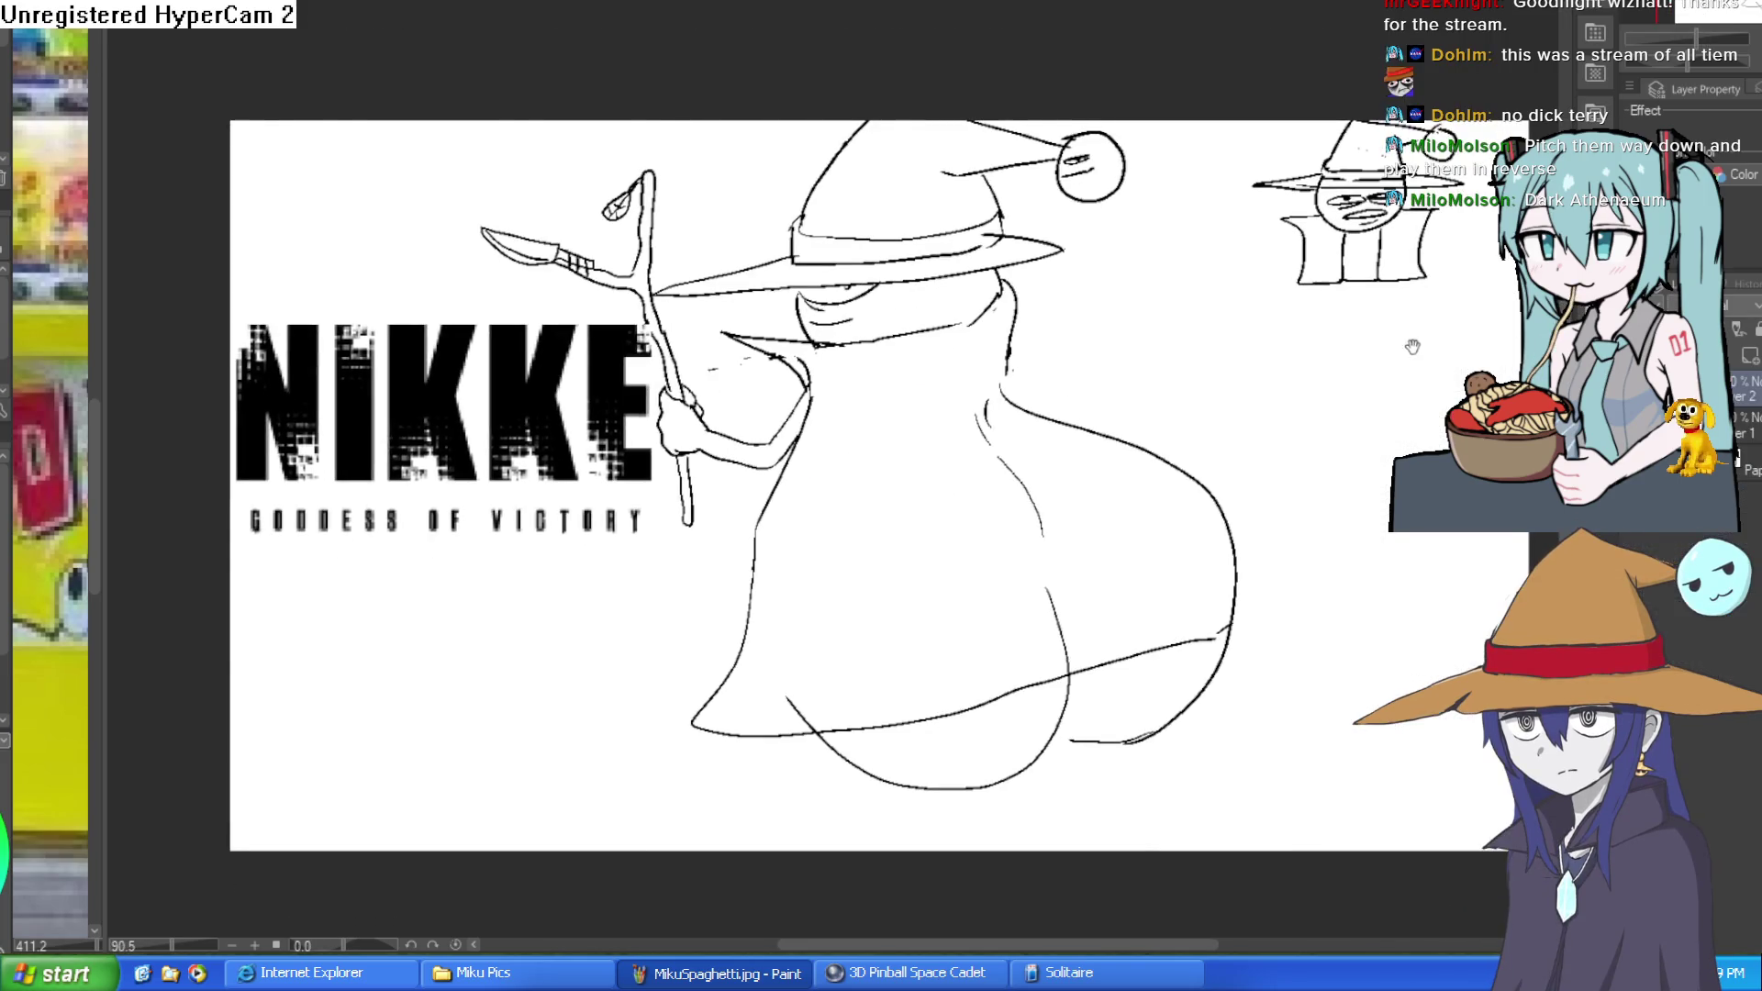
{"action": "left_click_drag", "start_coordinate": [1404, 352], "coordinate": [1400, 315]}
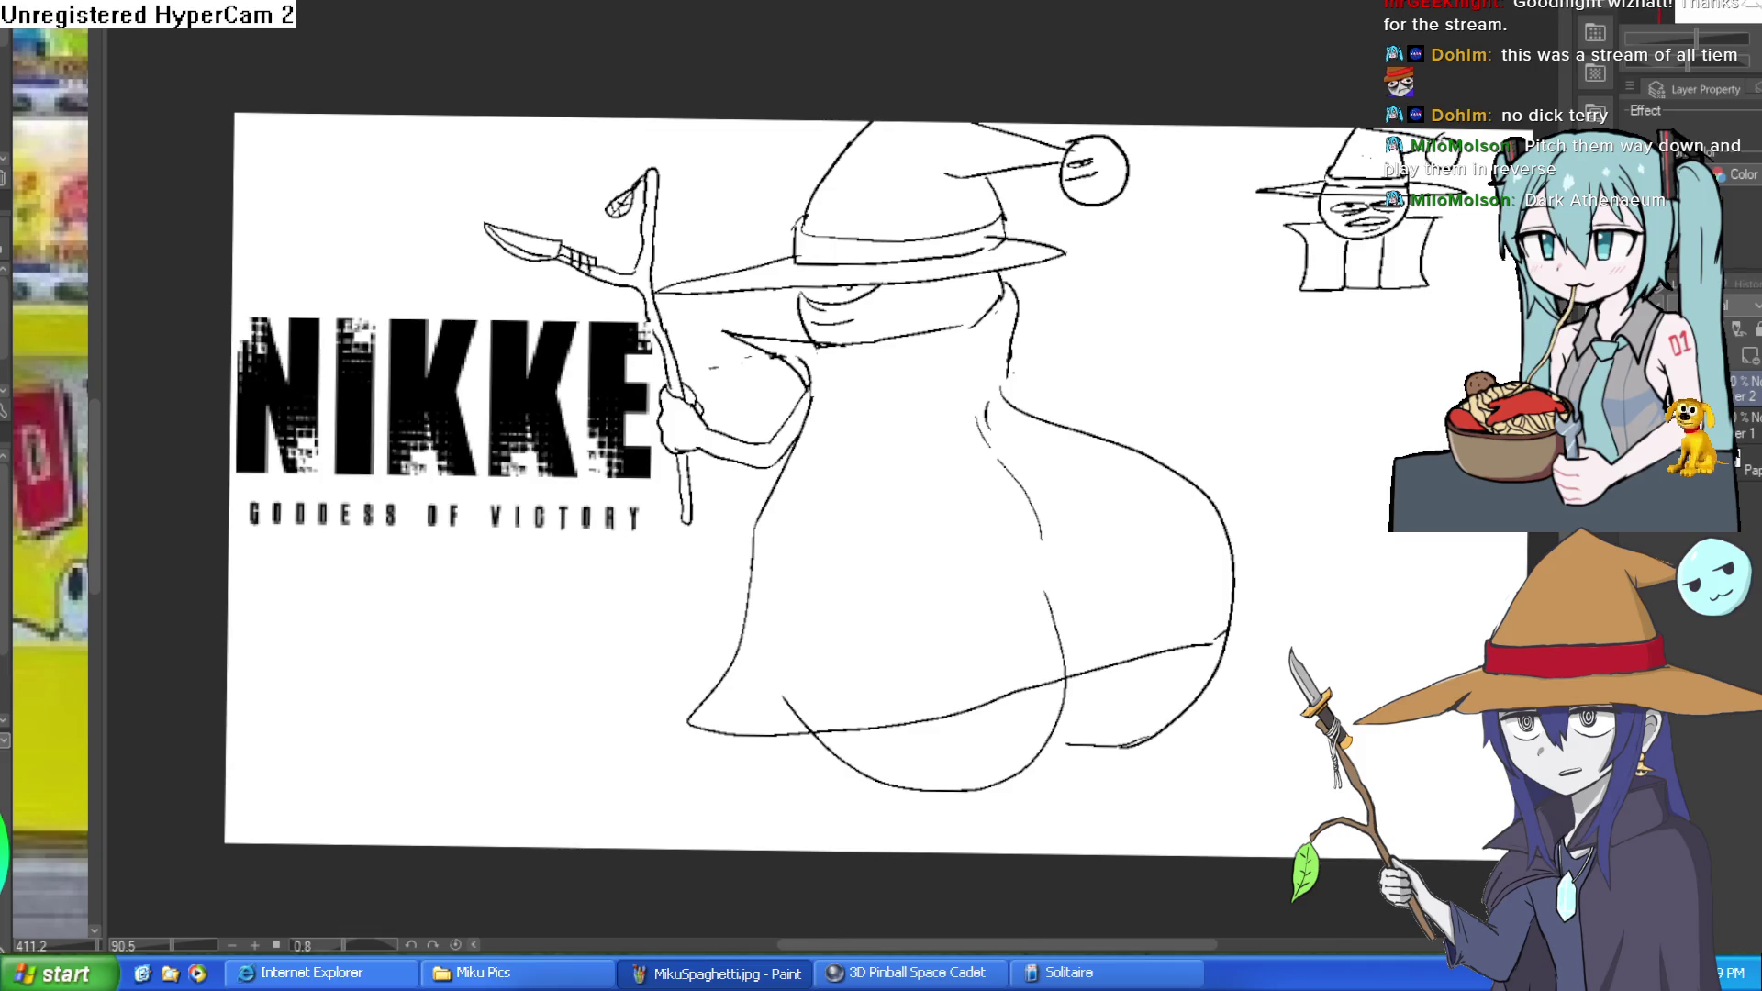
{"action": "left_click_drag", "start_coordinate": [1333, 145], "coordinate": [1358, 147]}
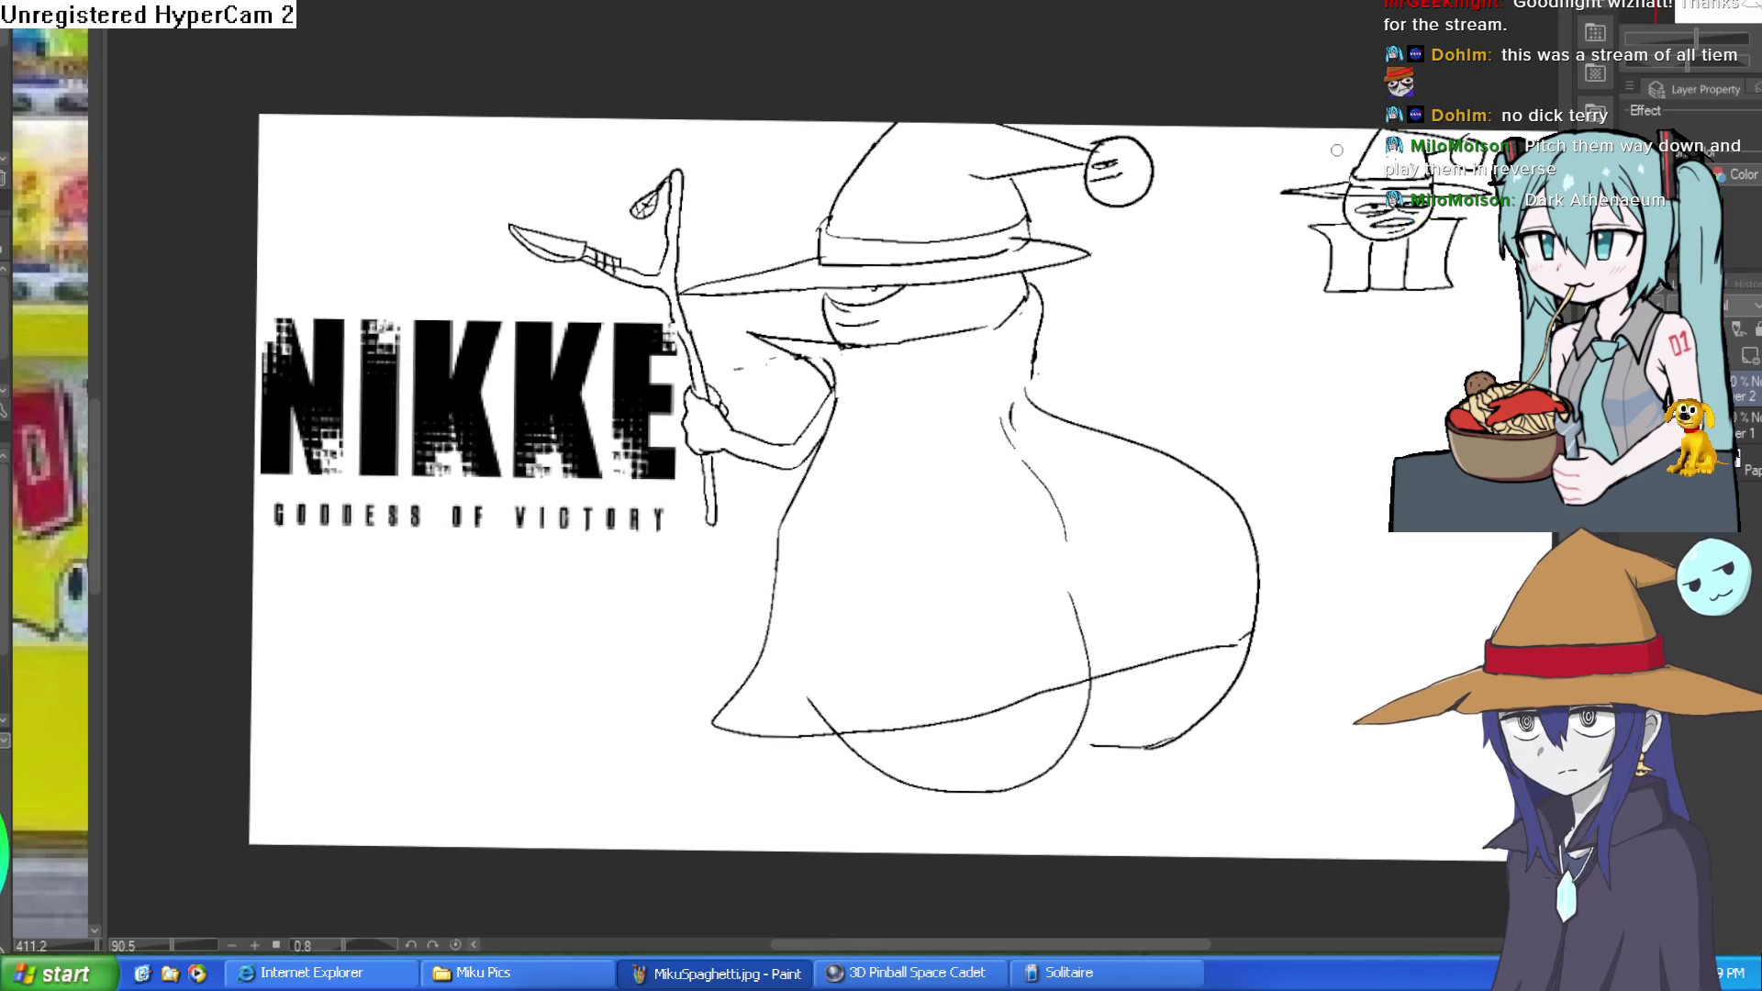
Cycle back to the crocodile drawing and pan toward the frog hugging the wizard.
{"action": "key", "text": "ctrl+Tab"}
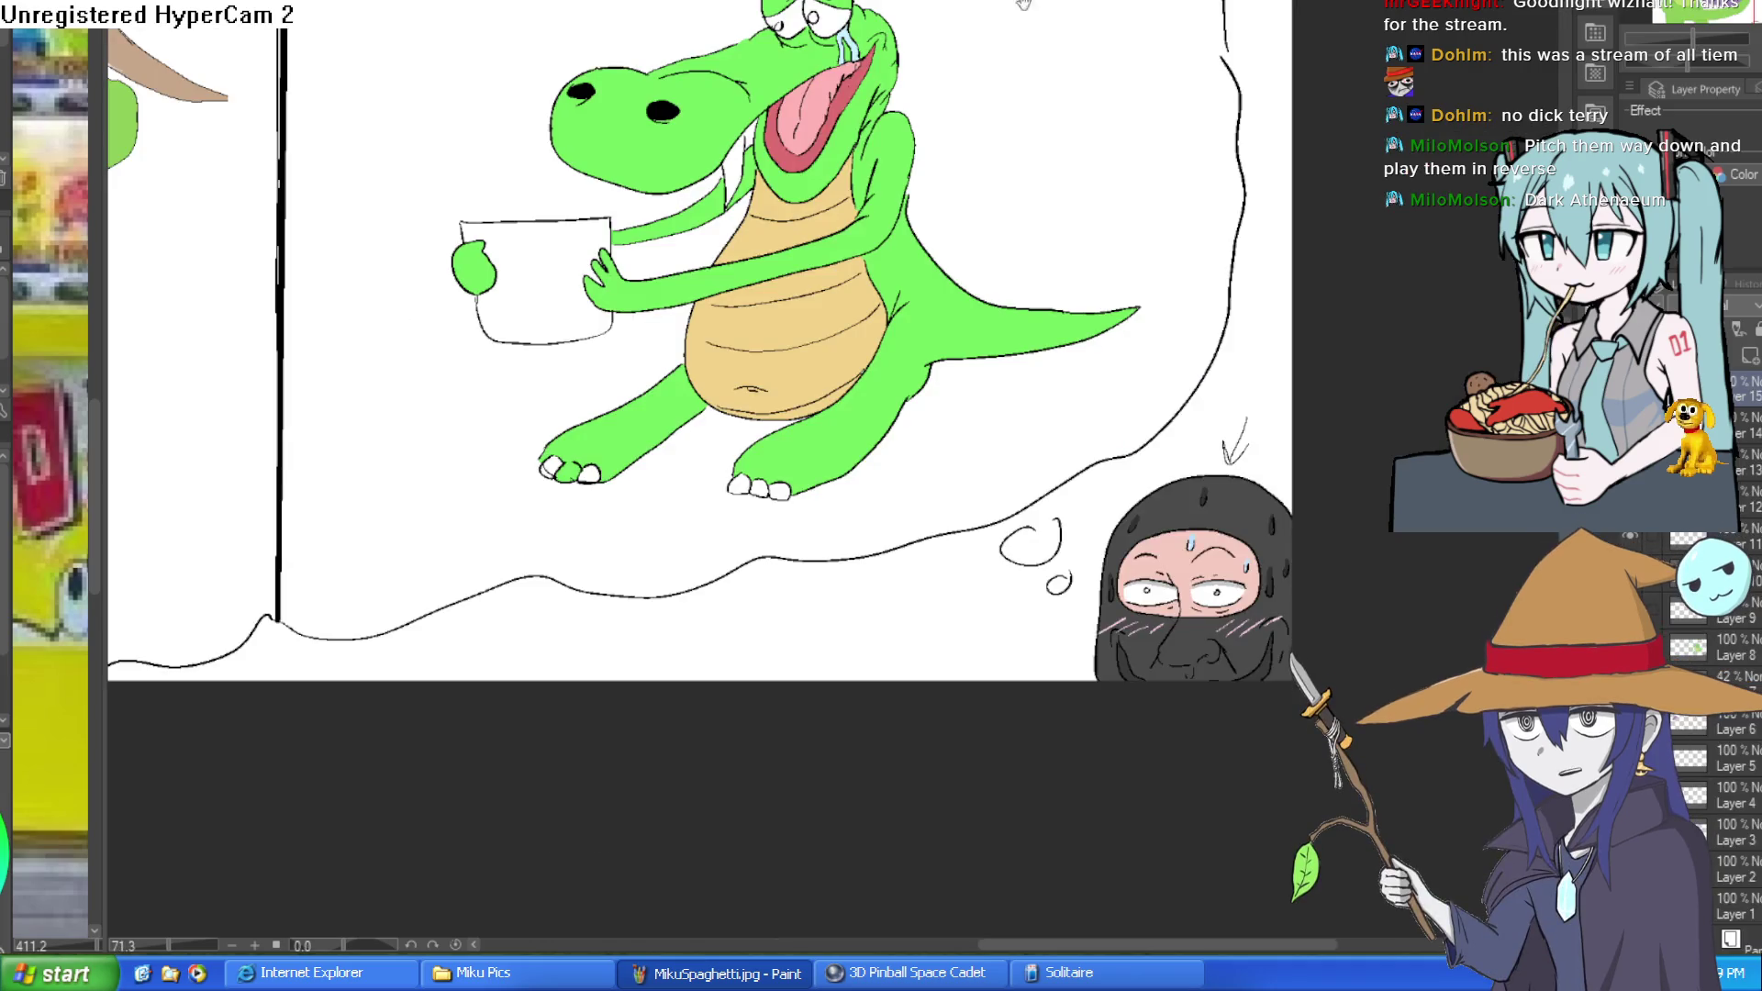
{"action": "key", "text": "ctrl+Tab"}
{"action": "mouse_move", "coordinate": [640, 509]}
{"action": "left_mouse_down"}
{"action": "mouse_move", "coordinate": [934, 600]}
{"action": "mouse_move", "coordinate": [898, 589]}
{"action": "left_mouse_up"}
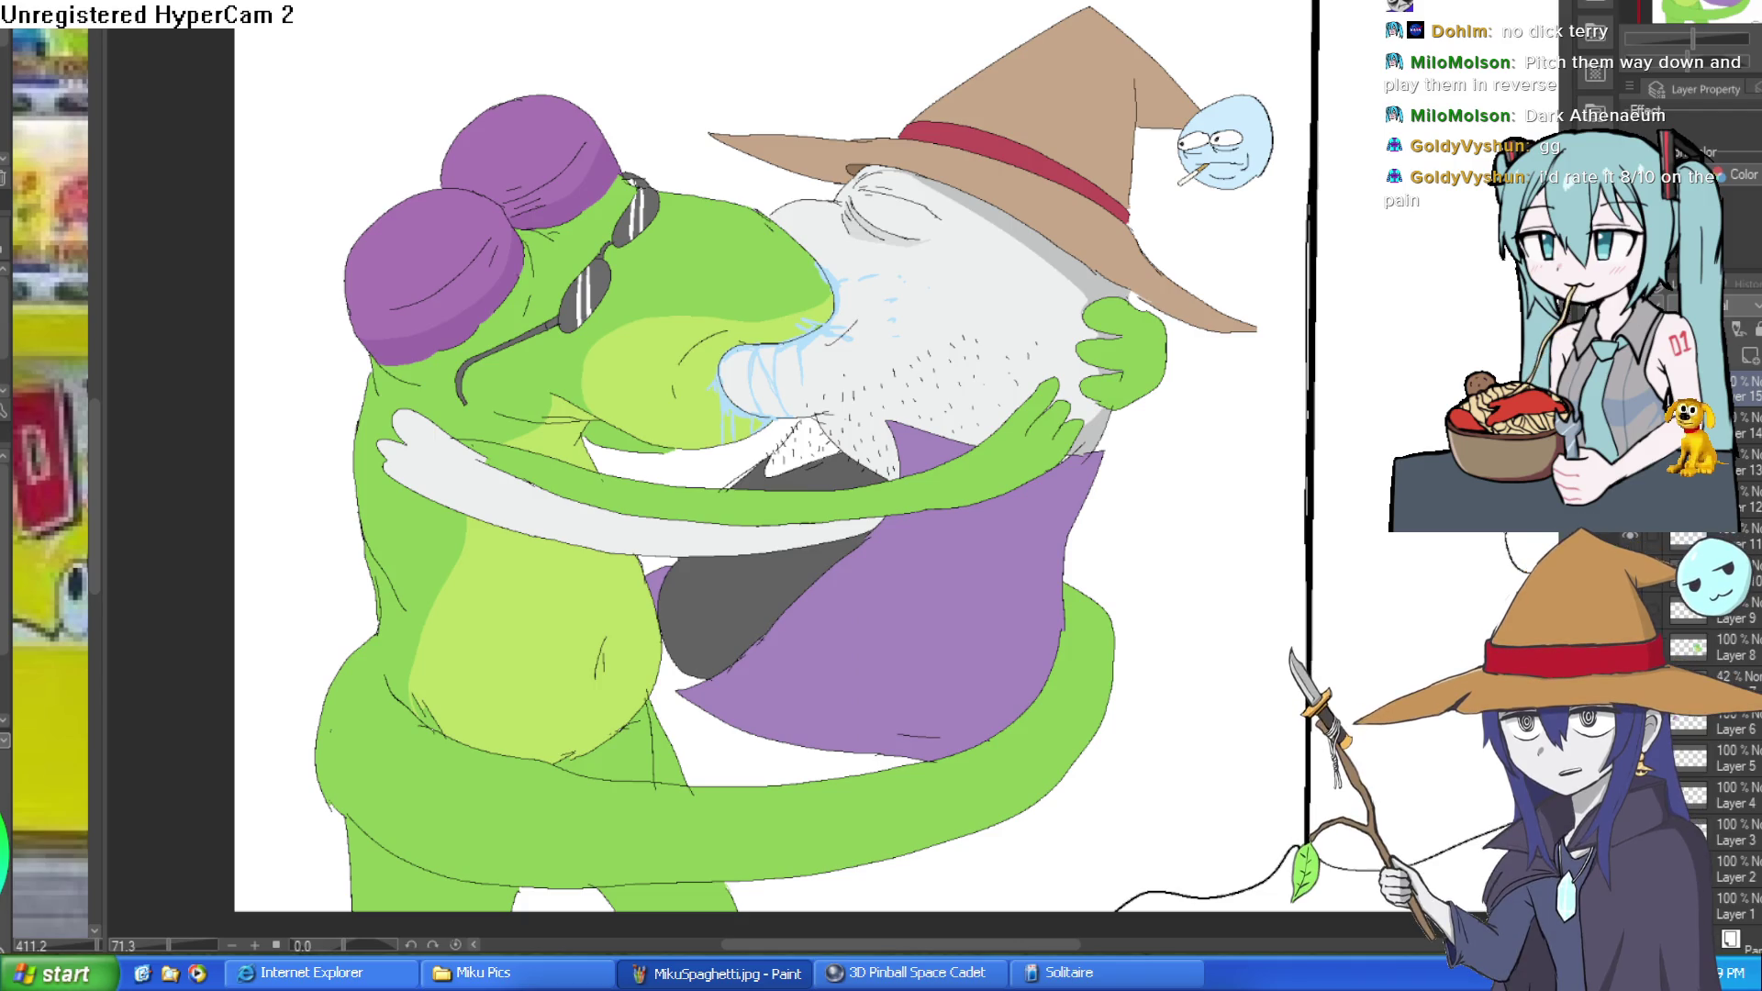
Switch to the NIKKE wizard line-art canvas.
{"action": "key", "text": "ctrl+Tab"}
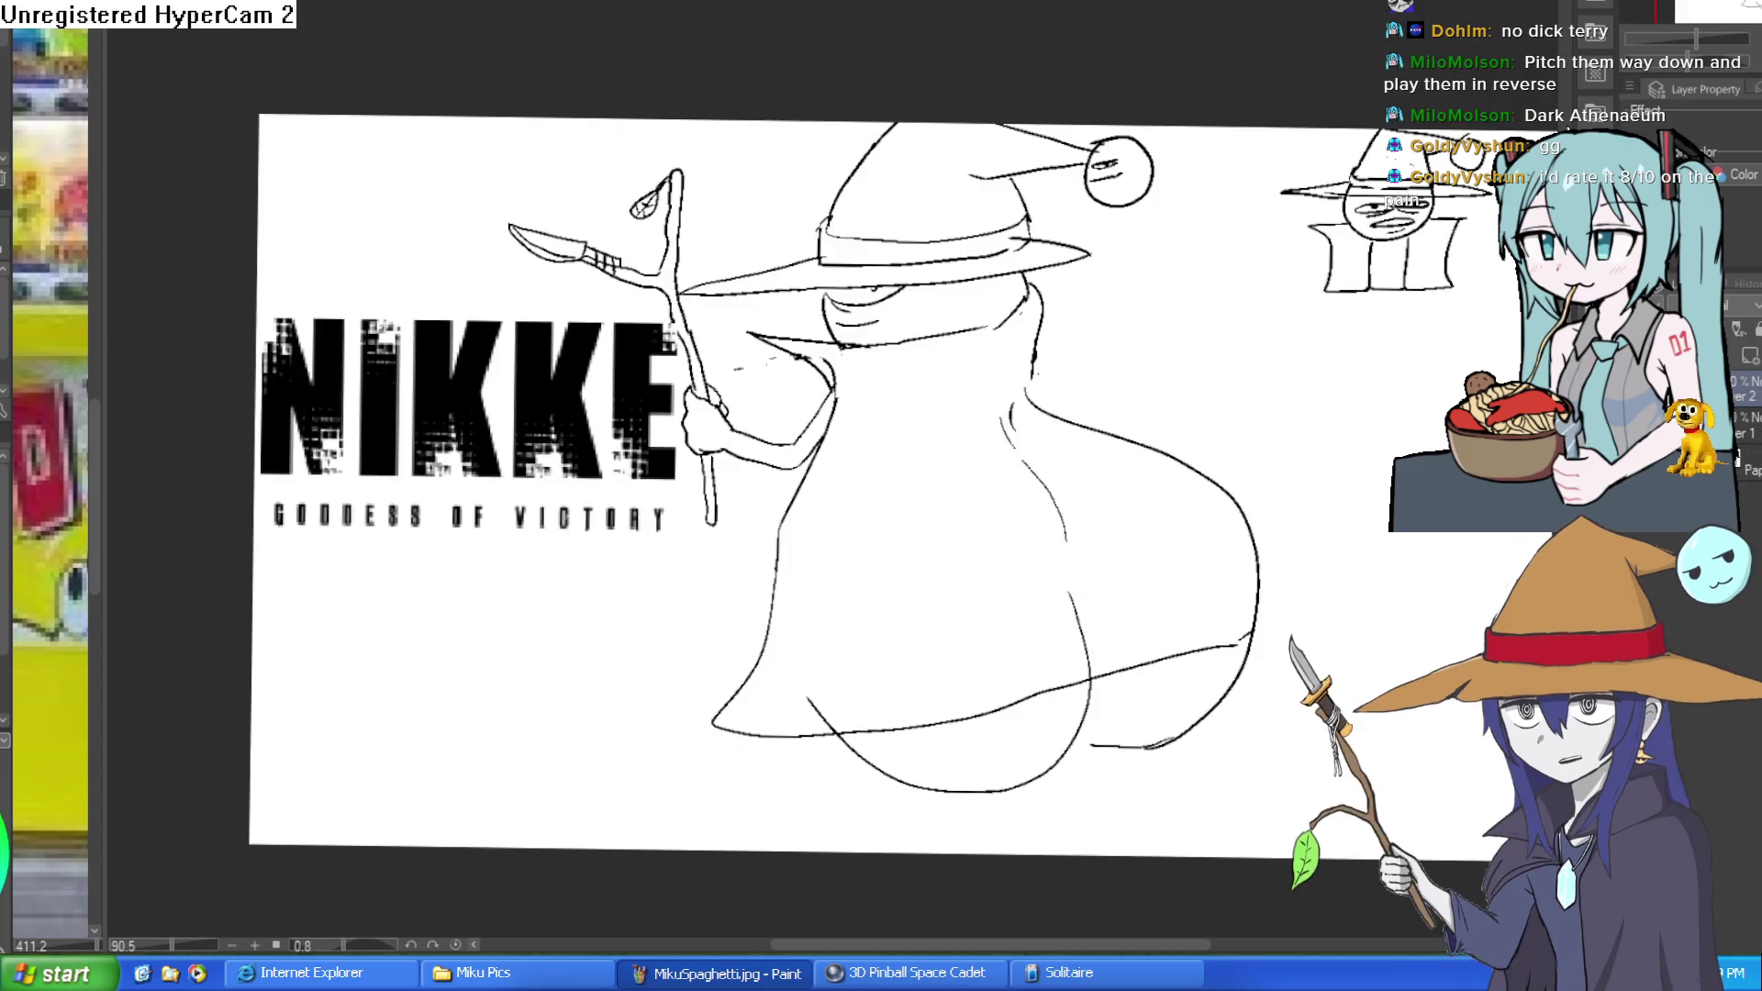
Cycle through the frog-and-wizard and bus-stop canvases to reach the Nixie drawing.
{"action": "key", "text": "ctrl+Tab"}
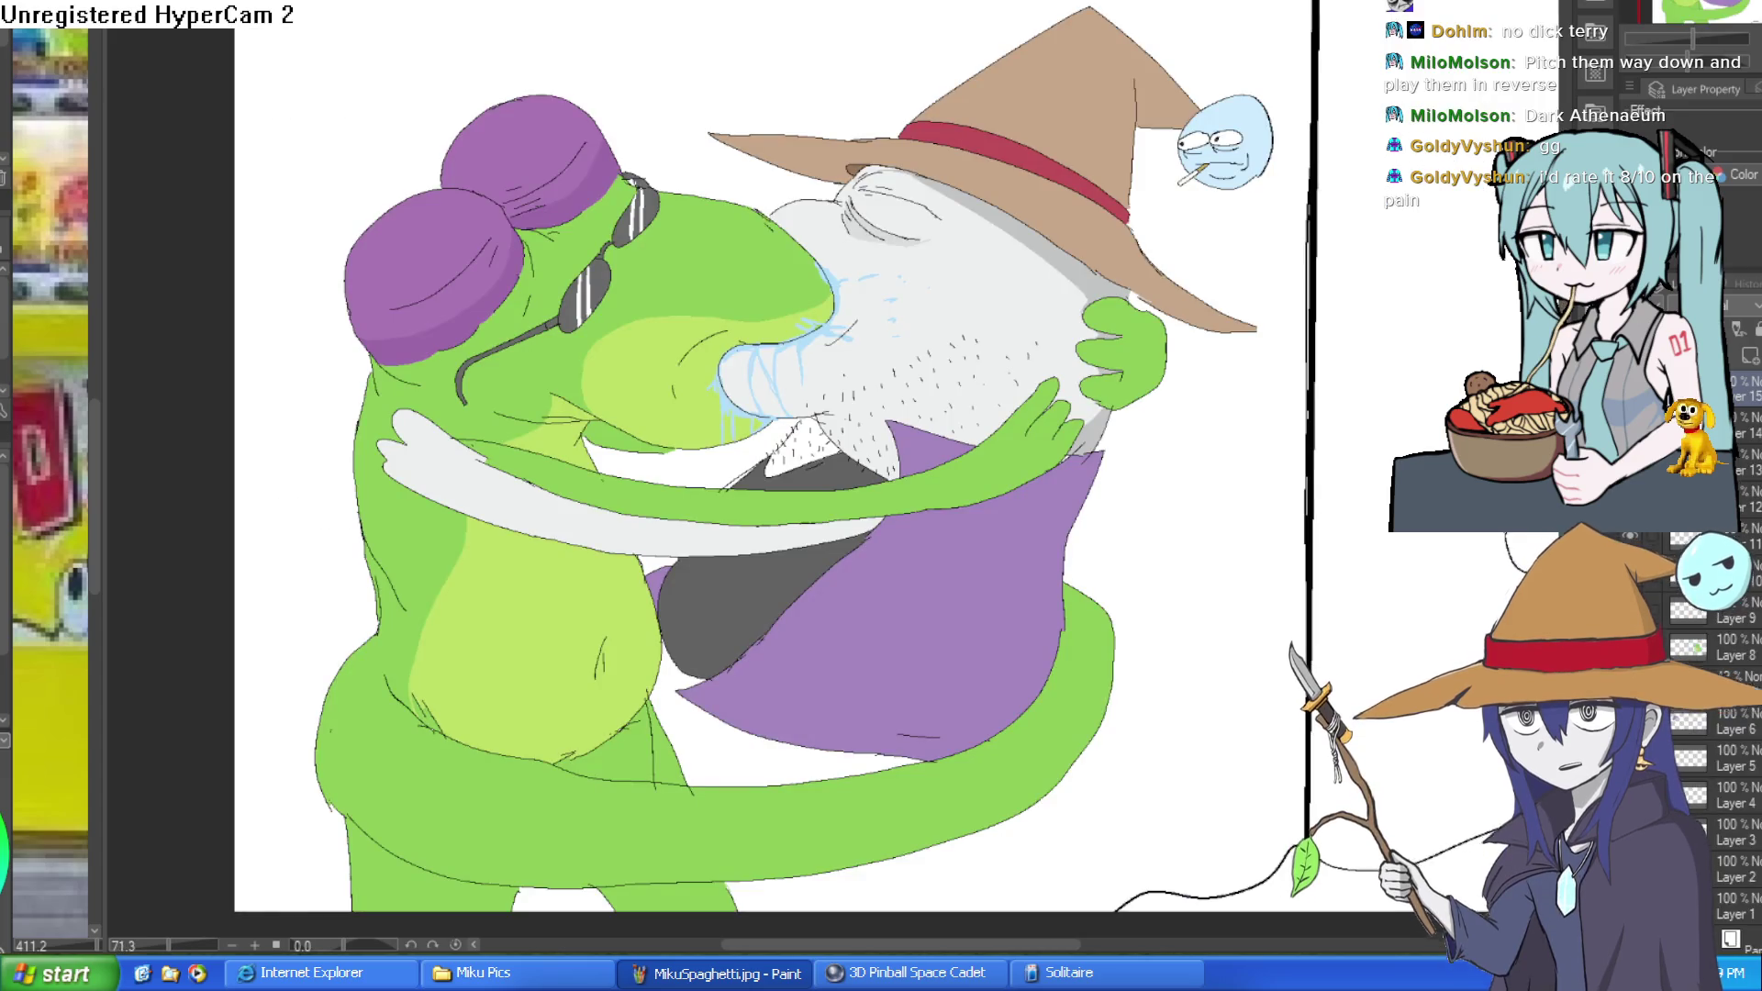
{"action": "key", "text": "ctrl+Tab"}
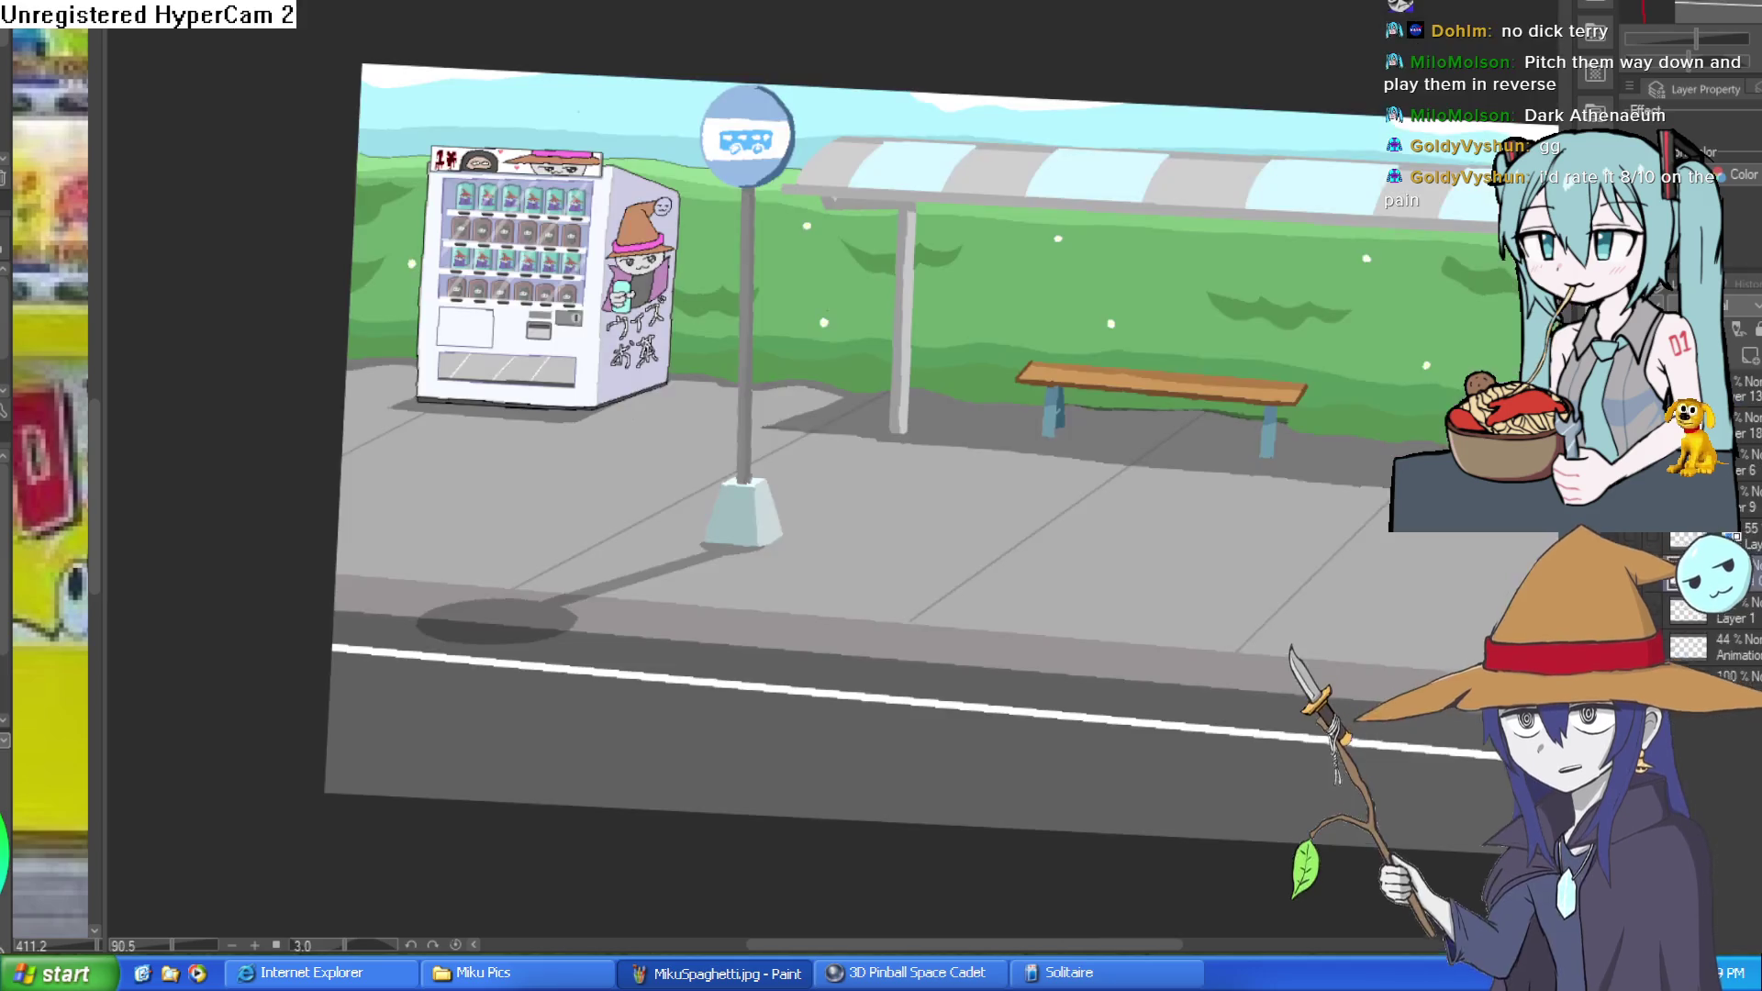
{"action": "key", "text": "ctrl+Tab"}
{"action": "key", "text": "ctrl+Tab"}
{"action": "key", "text": "ctrl+Tab"}
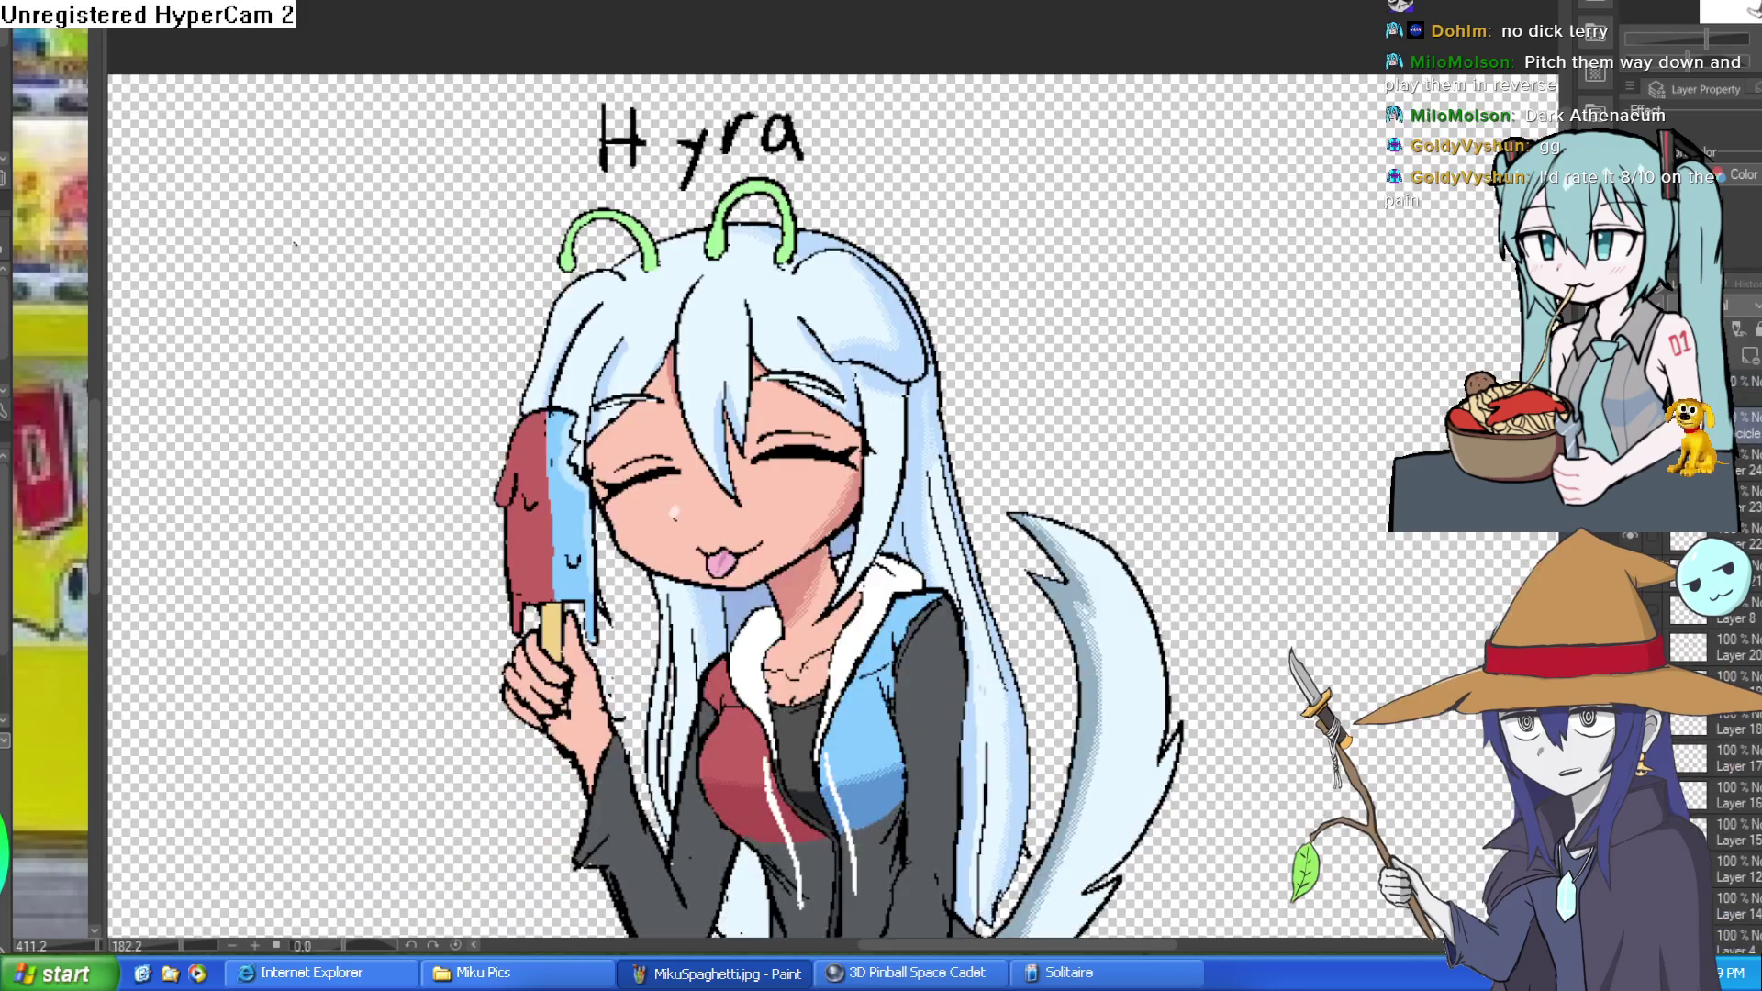
{"action": "key", "text": "ctrl+Tab"}
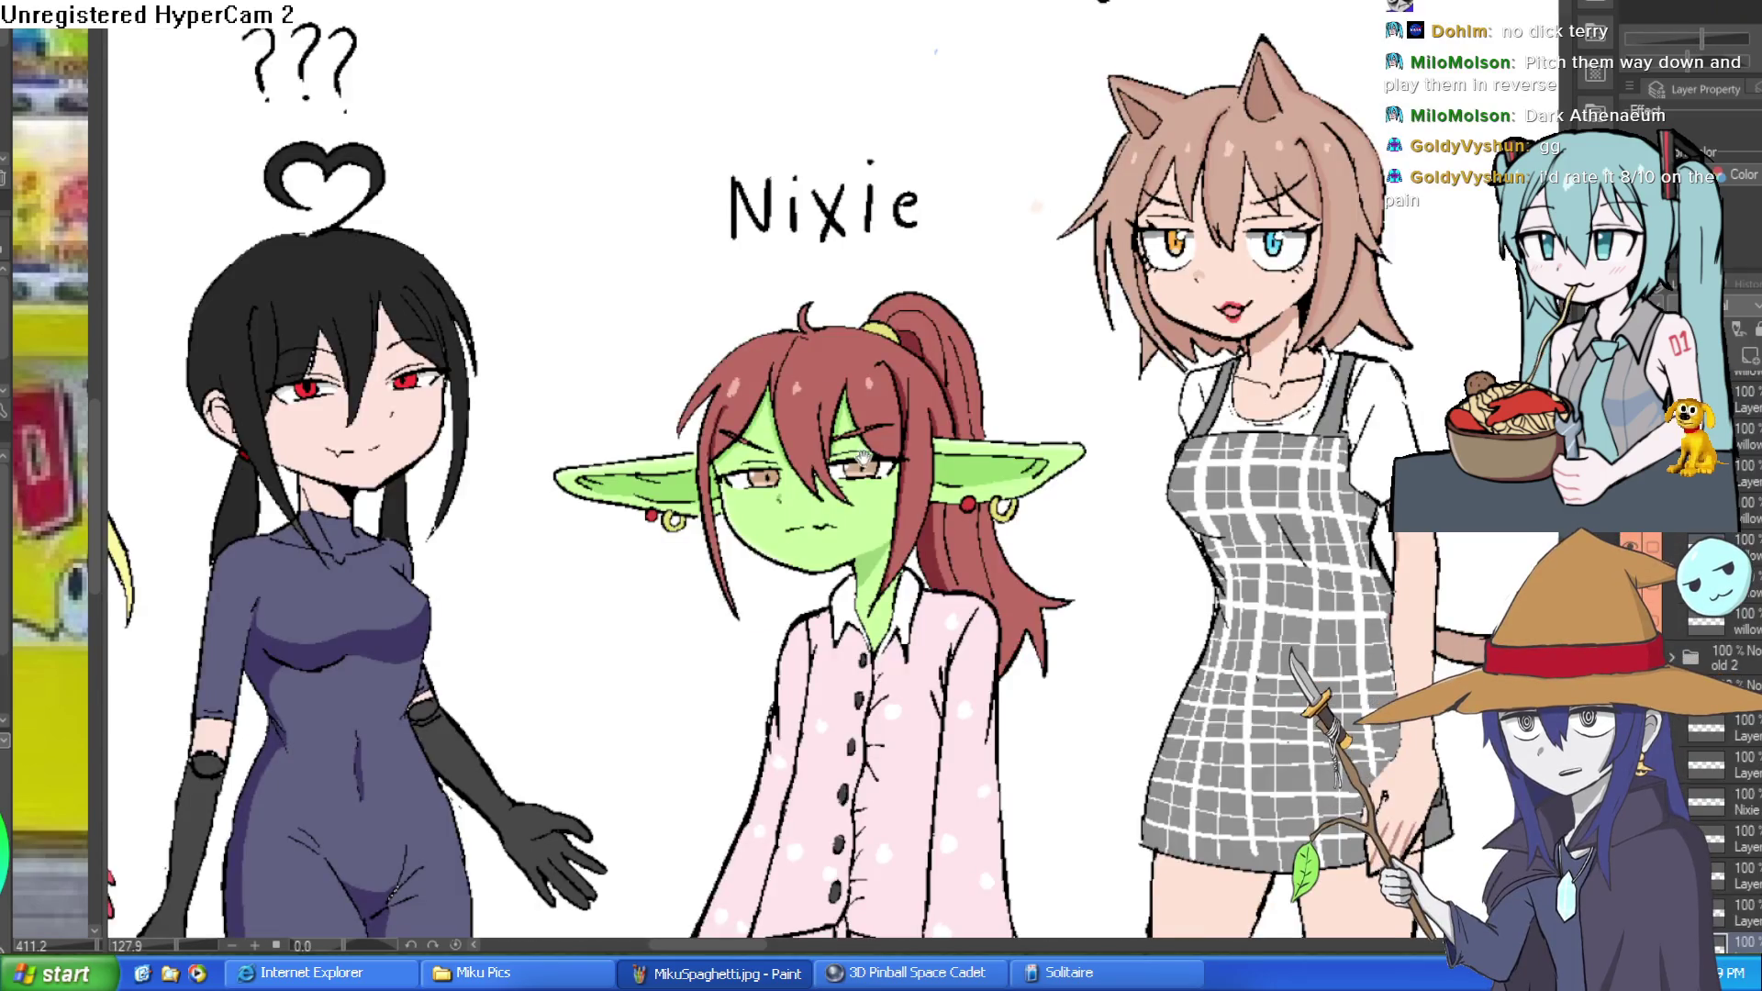
Zoom in on Nixie's face and shift the close-up left.
{"action": "scroll", "coordinate": [855, 749], "scroll_direction": "up", "scroll_amount": 10}
{"action": "scroll", "coordinate": [933, 375], "scroll_direction": "down", "scroll_amount": 5}
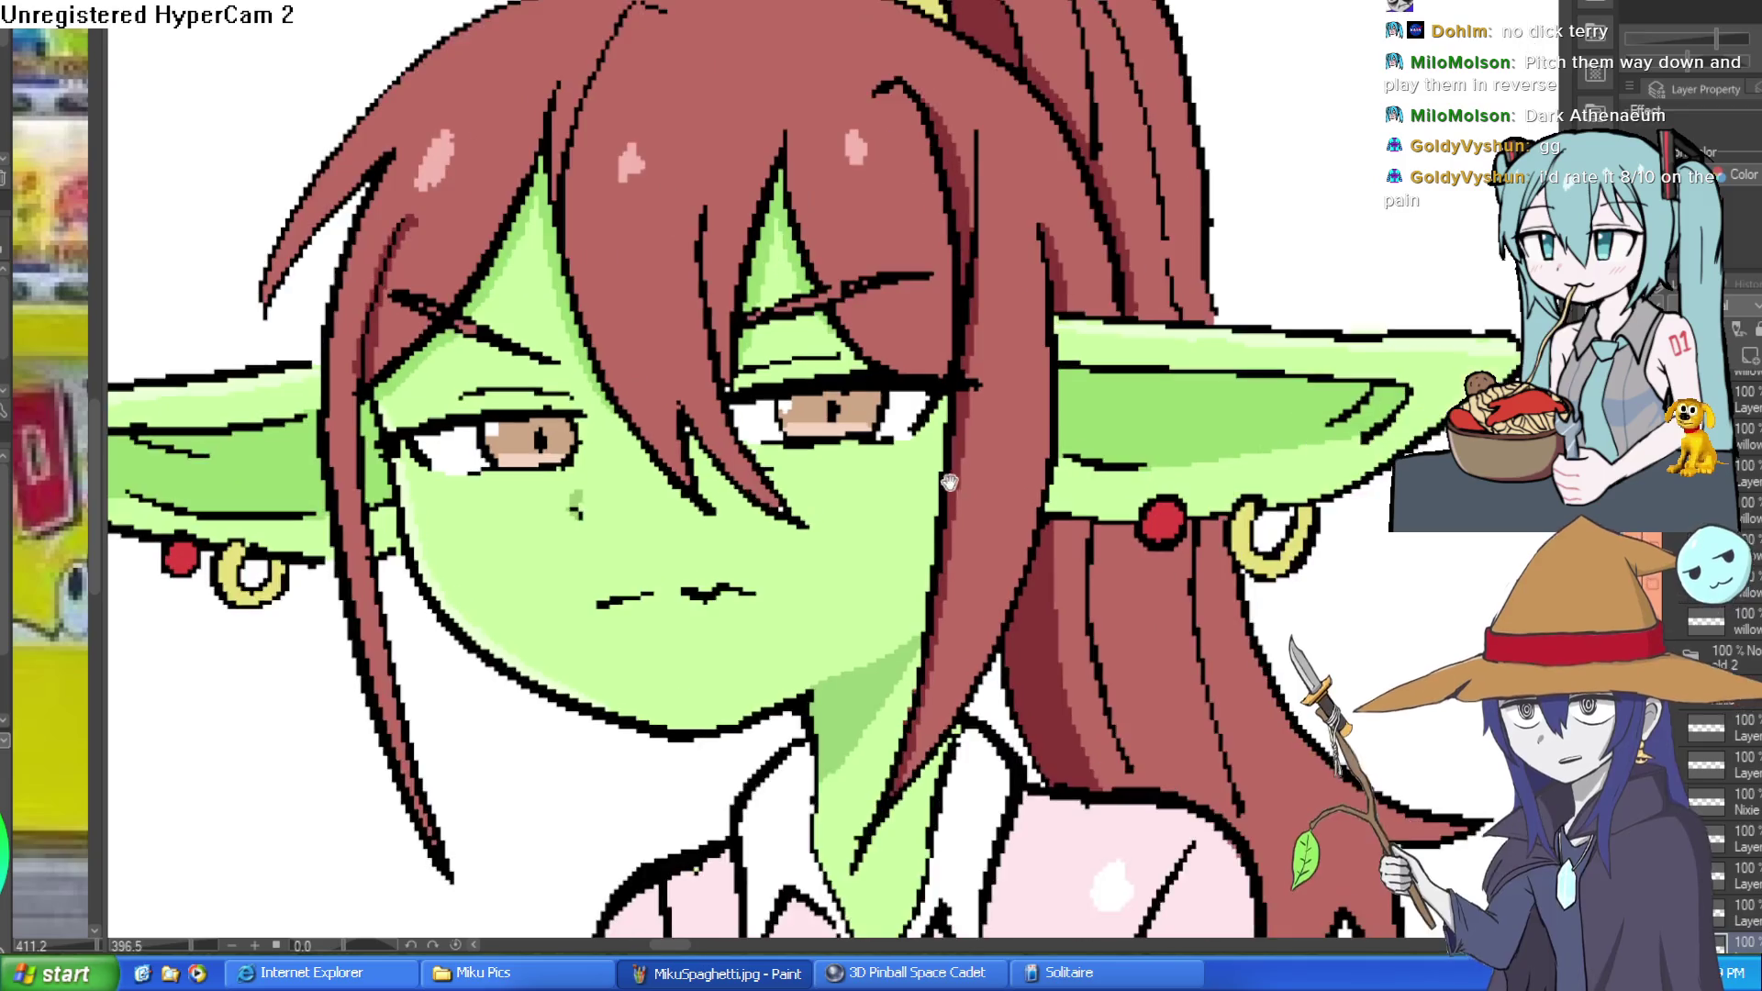
{"action": "scroll", "coordinate": [1179, 325], "scroll_direction": "up", "scroll_amount": 4}
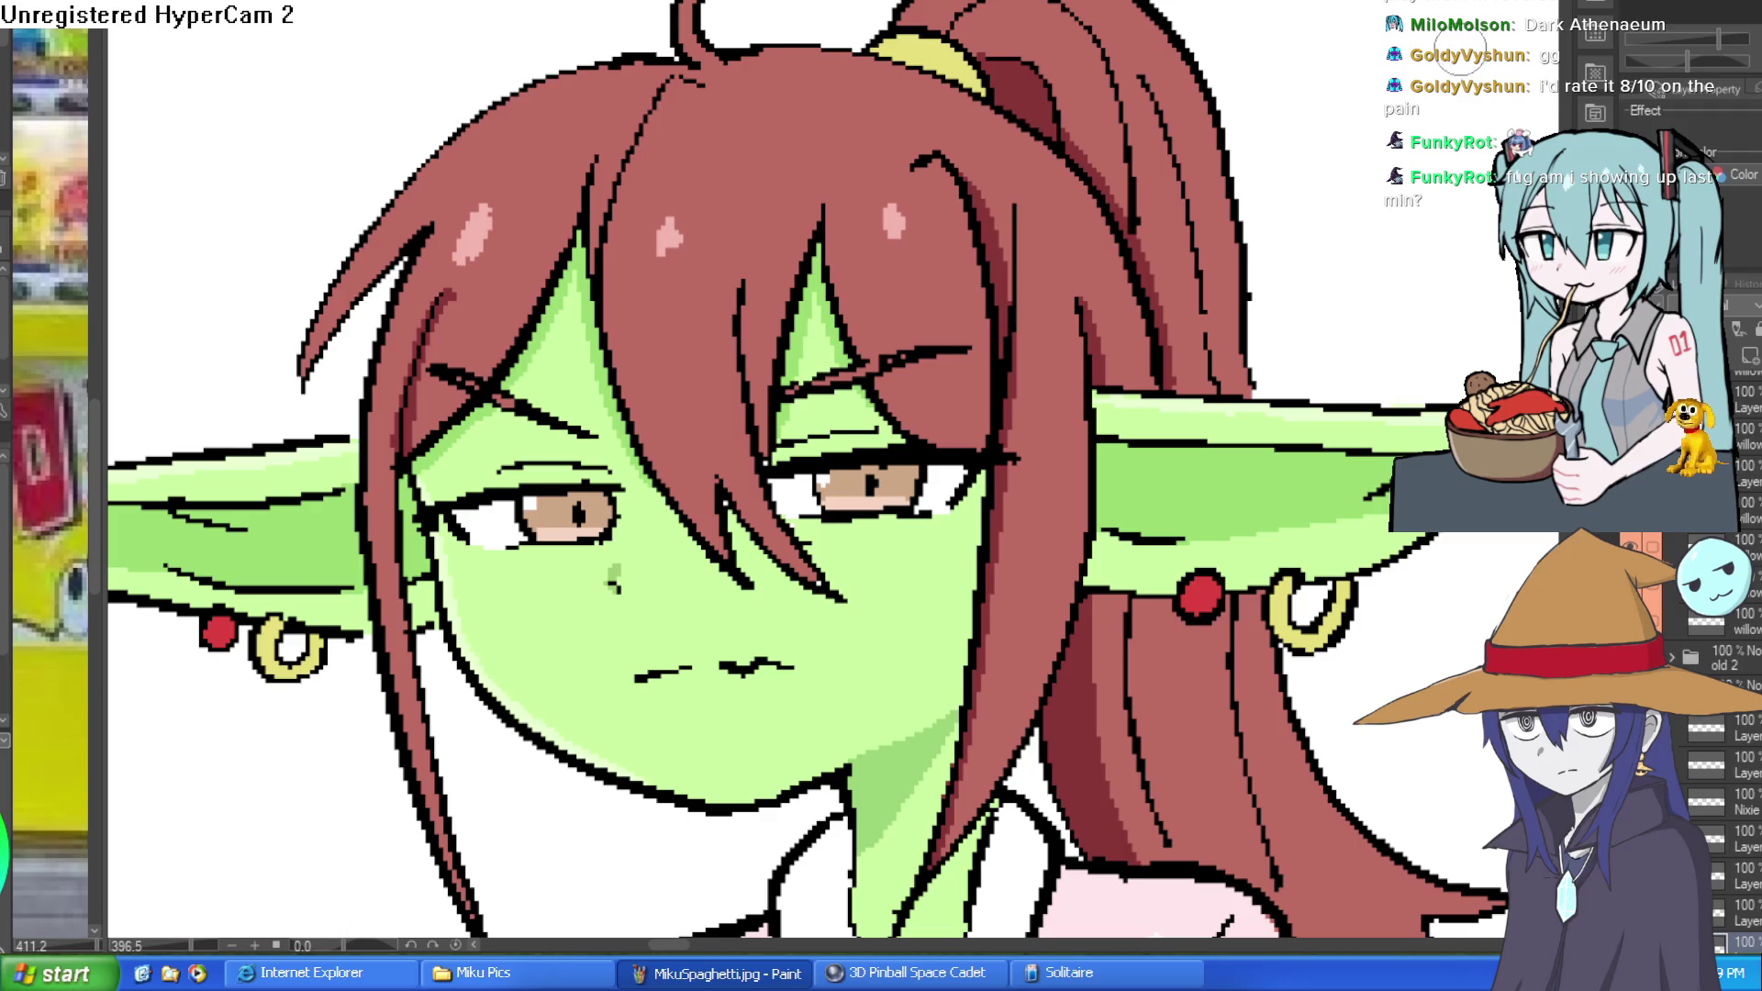
{"action": "left_click_drag", "start_coordinate": [826, 477], "coordinate": [748, 497]}
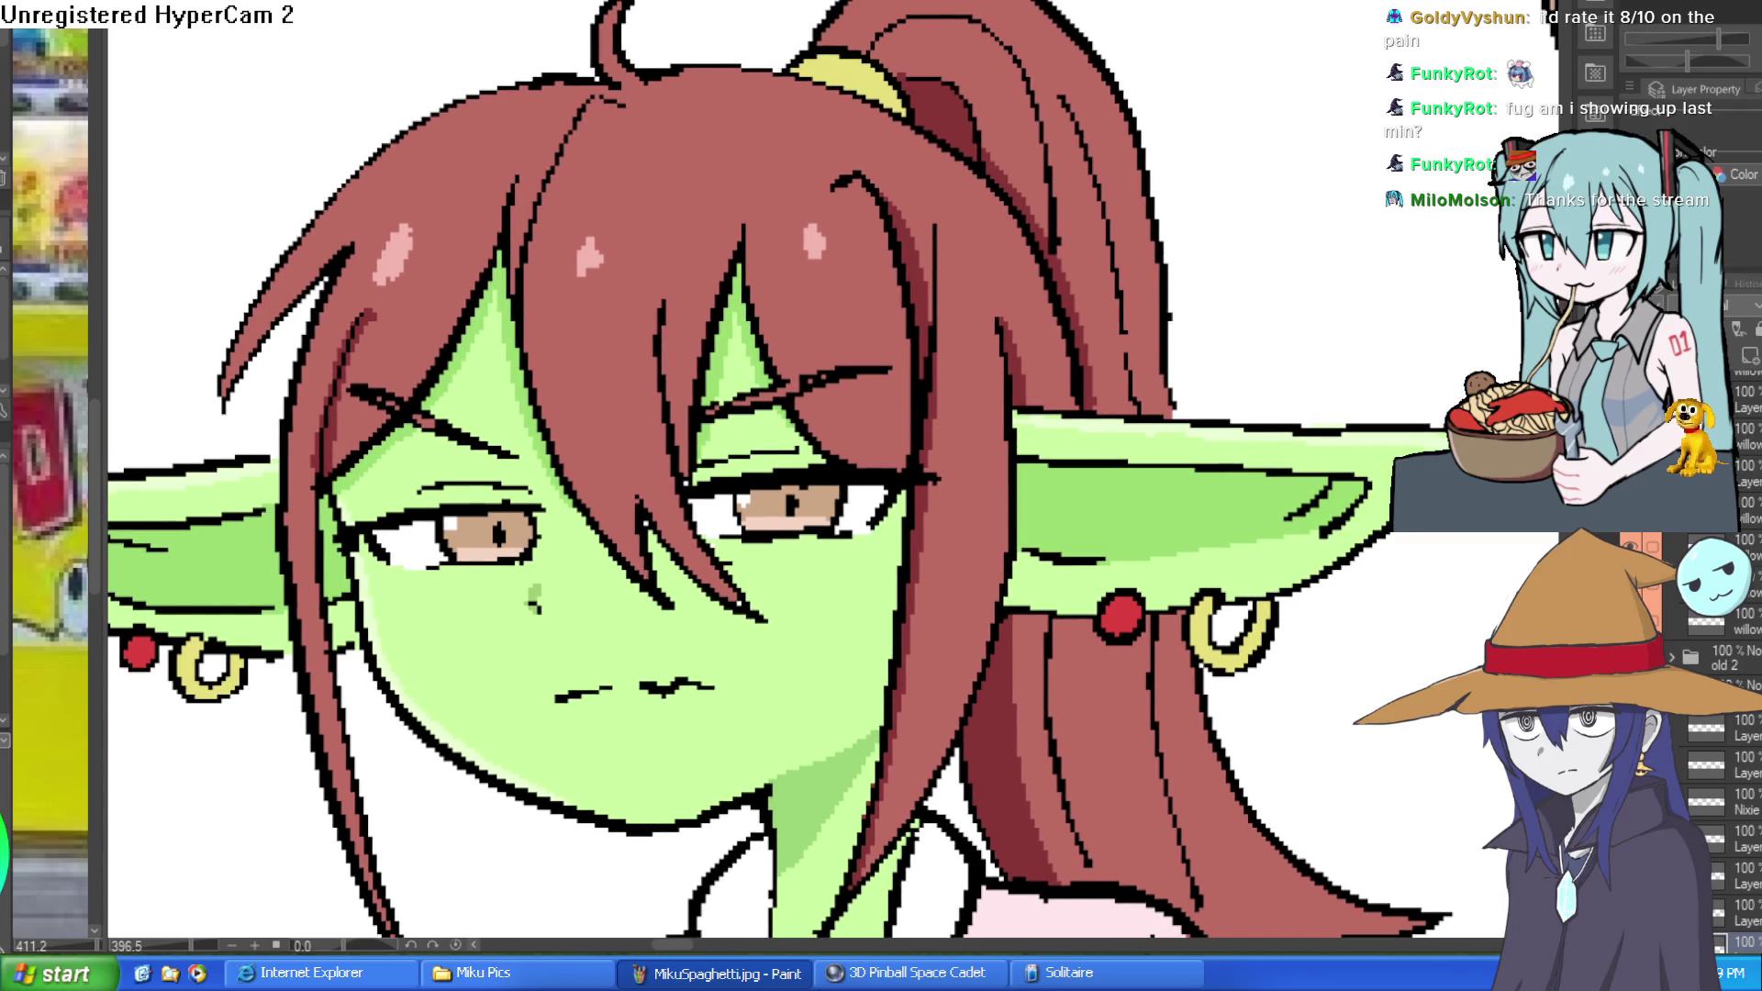
Cycle past the rough sketch and devil-and-dragon canvases to the frog-hugging-wizard painting, then pan right and adjust zoom.
{"action": "key", "text": "ctrl+Tab"}
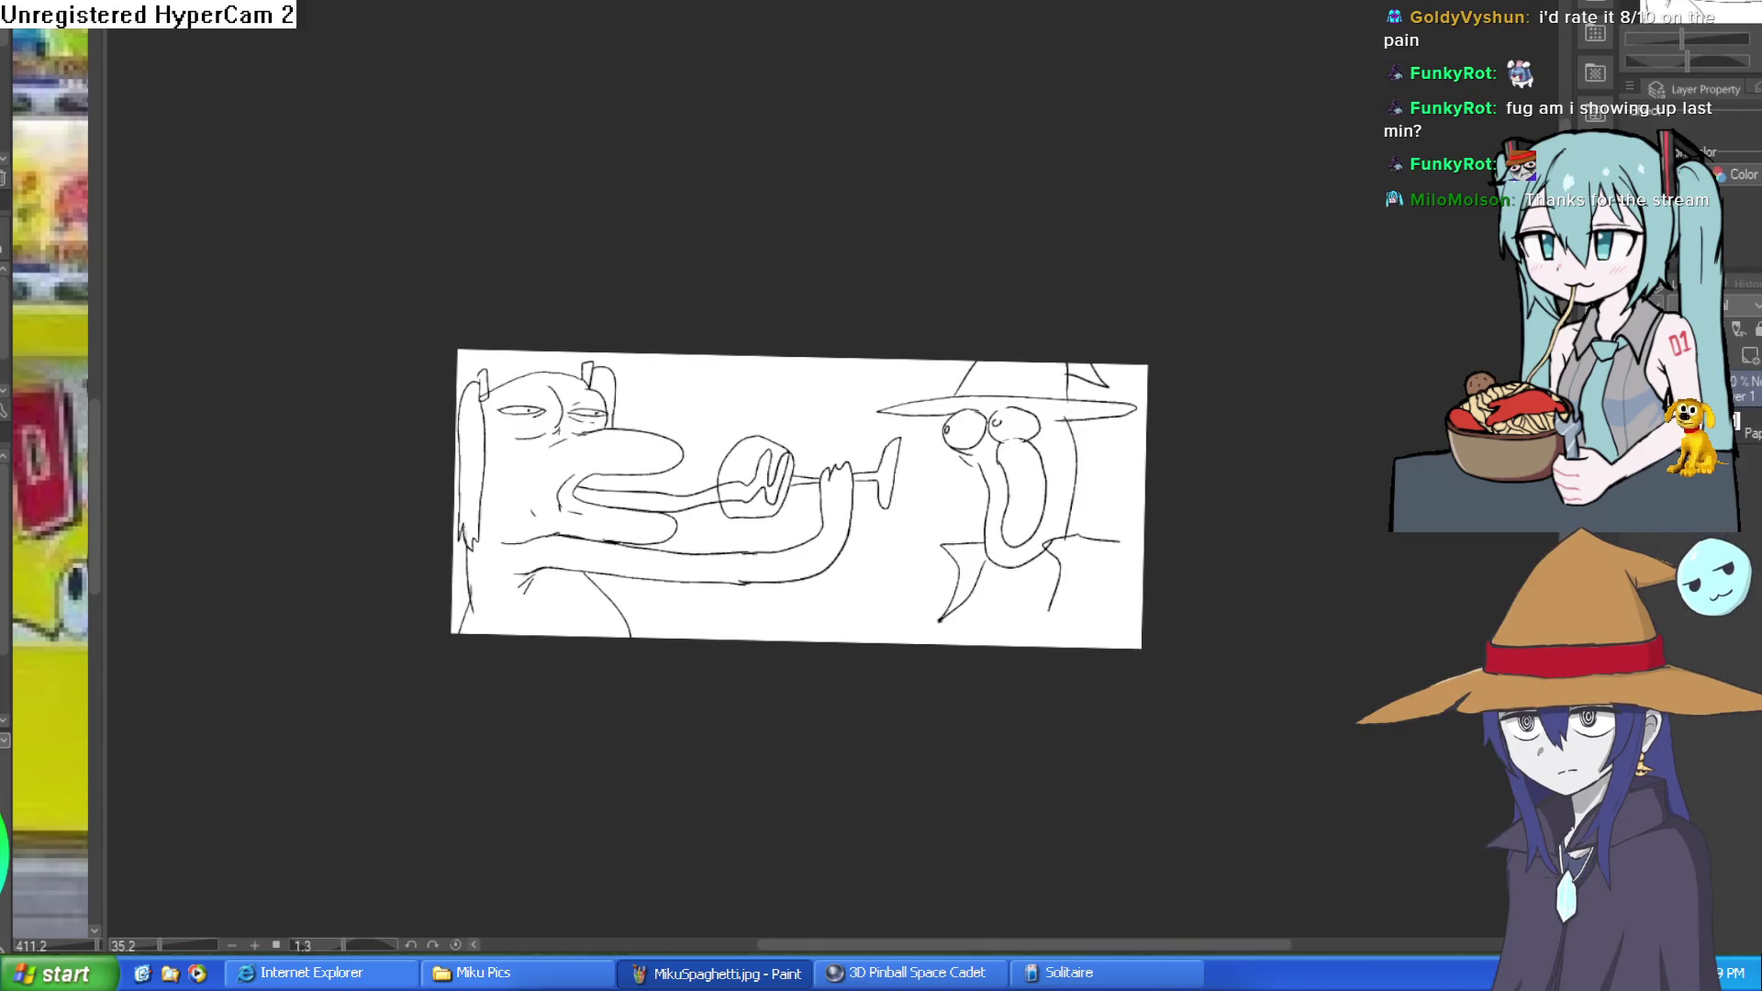
{"action": "key", "text": "ctrl+Tab"}
{"action": "key", "text": "ctrl+Tab"}
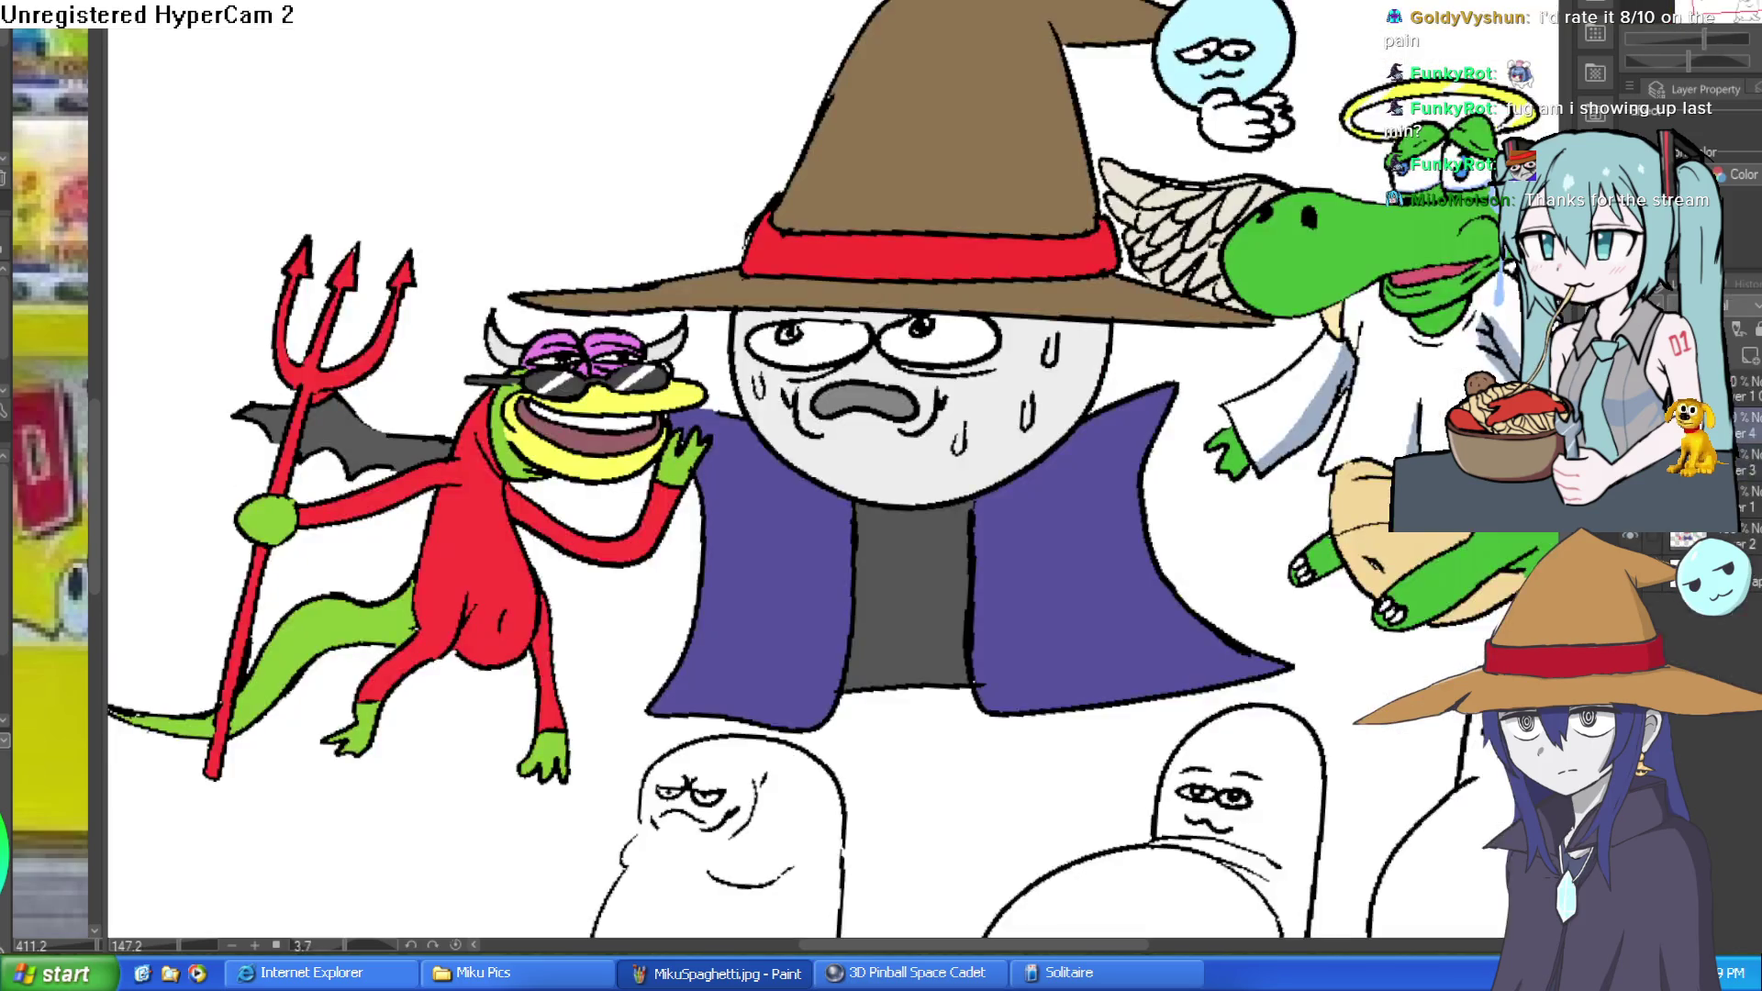
{"action": "key", "text": "ctrl+Tab"}
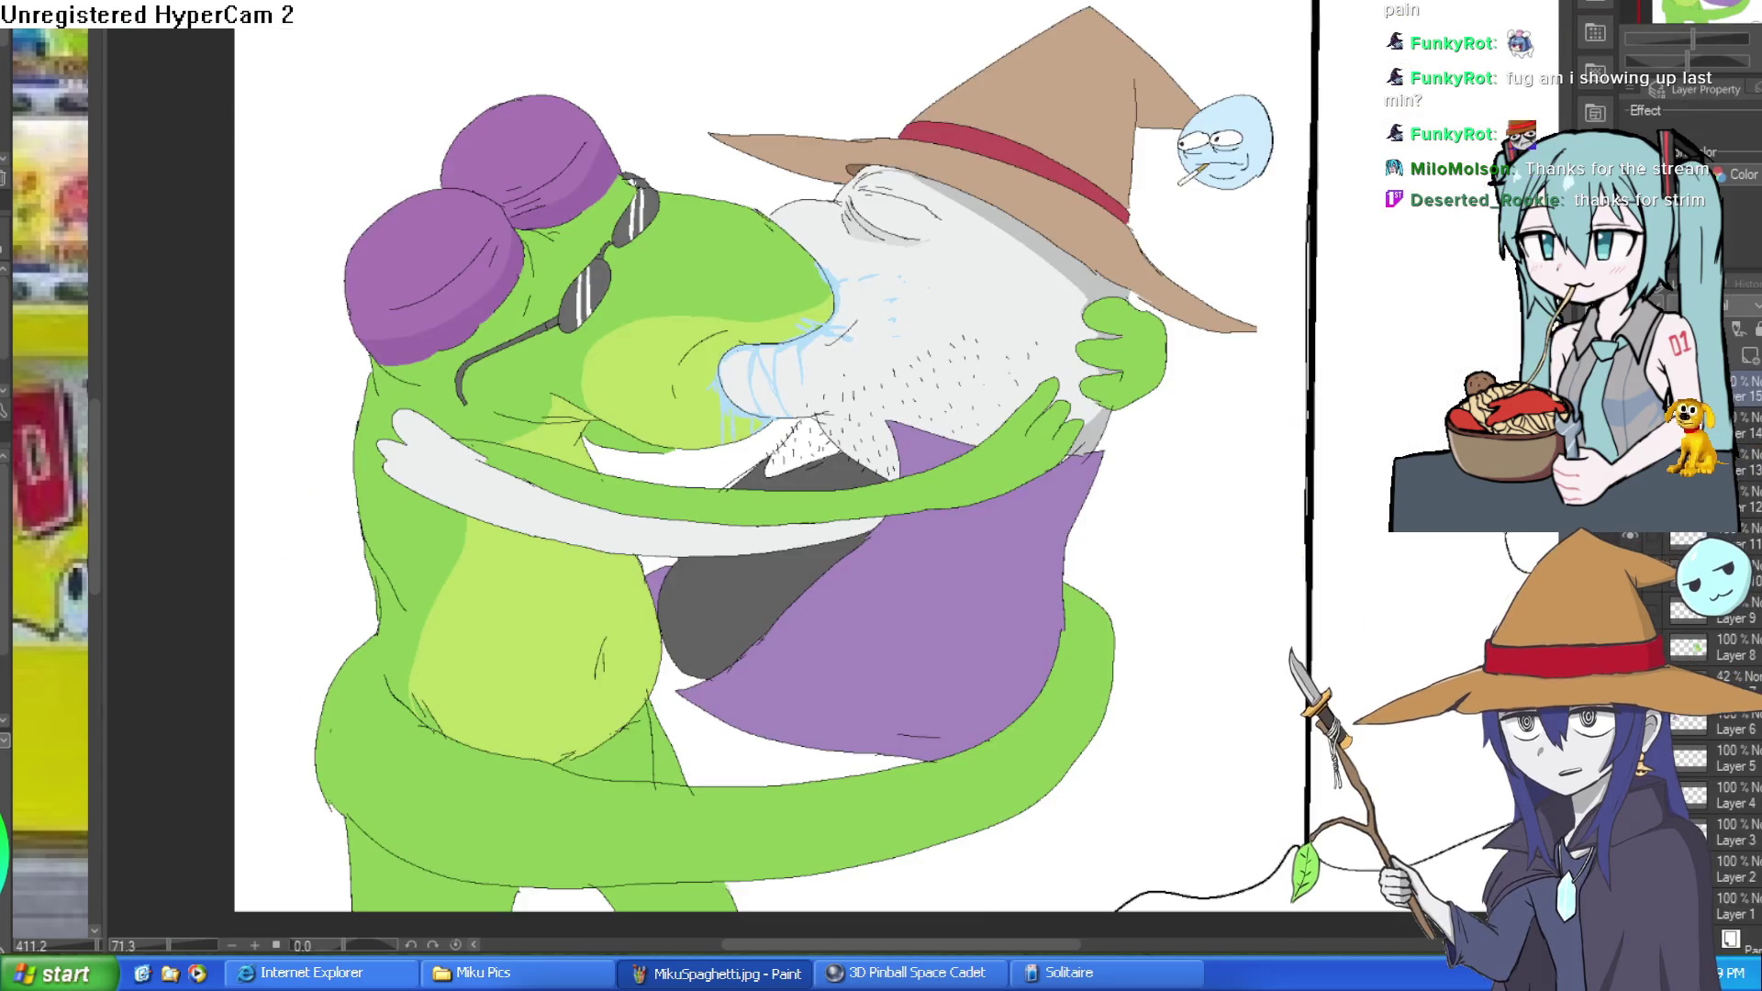
{"action": "left_click_drag", "start_coordinate": [1203, 201], "coordinate": [1292, 183]}
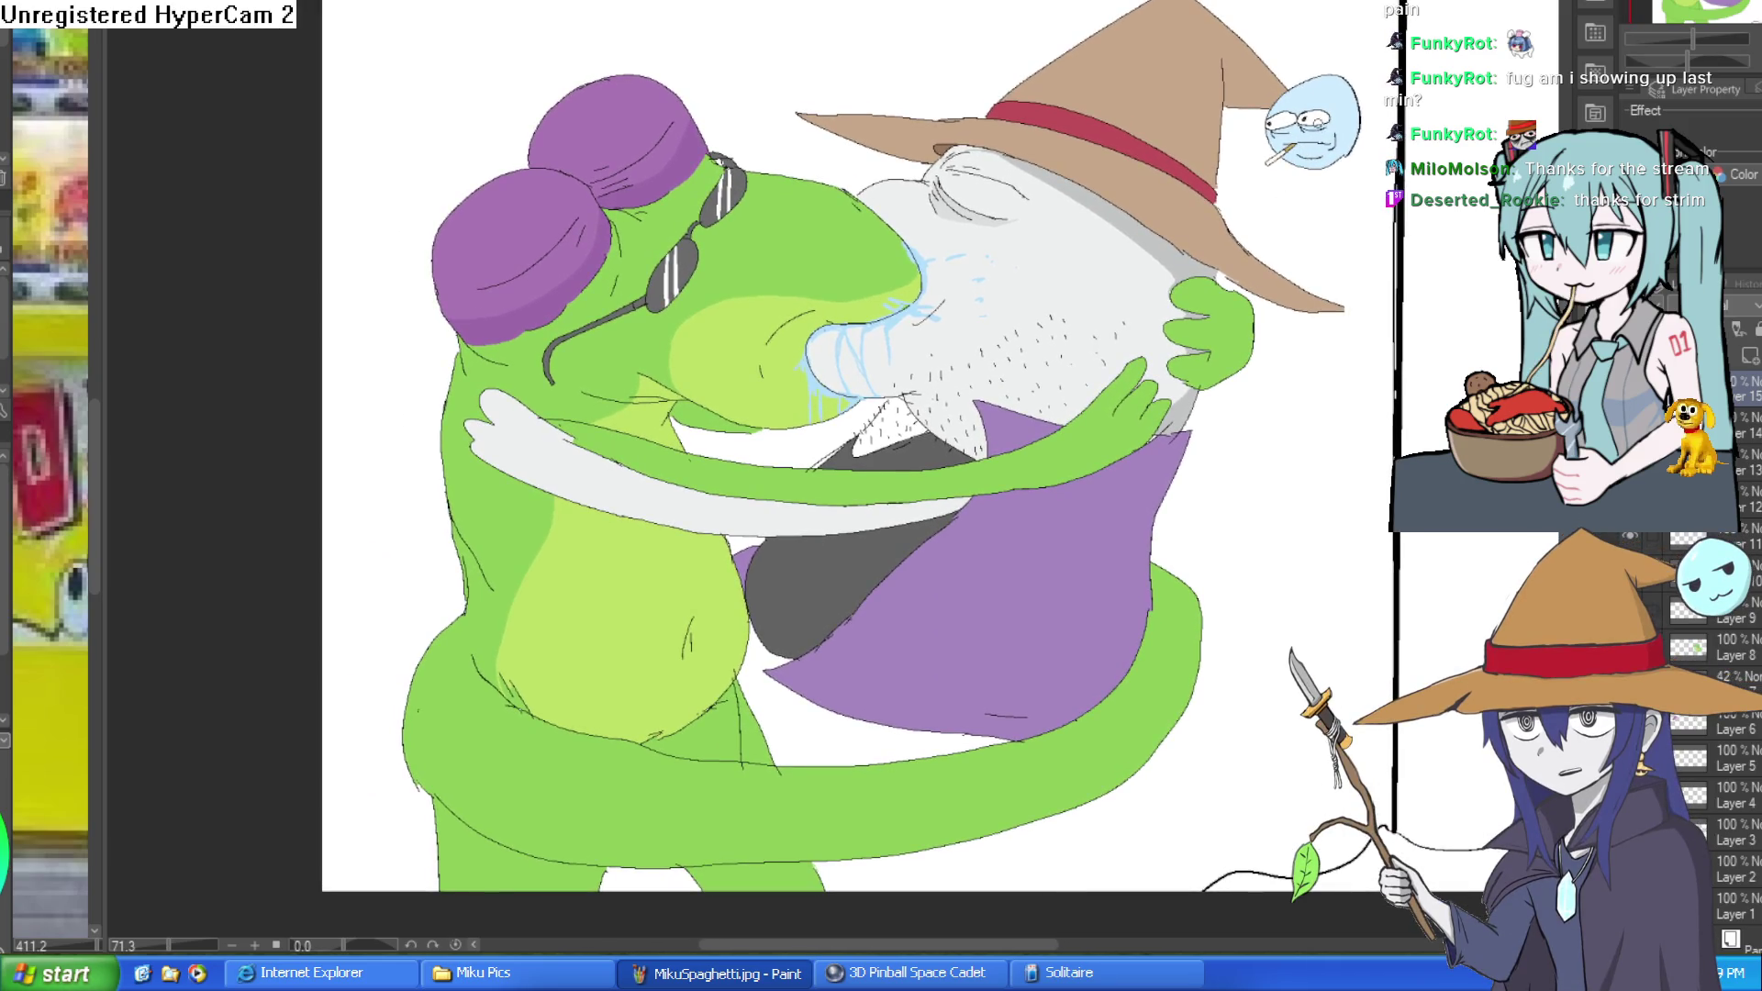
{"action": "scroll", "coordinate": [1087, 359], "scroll_direction": "up", "scroll_amount": 2}
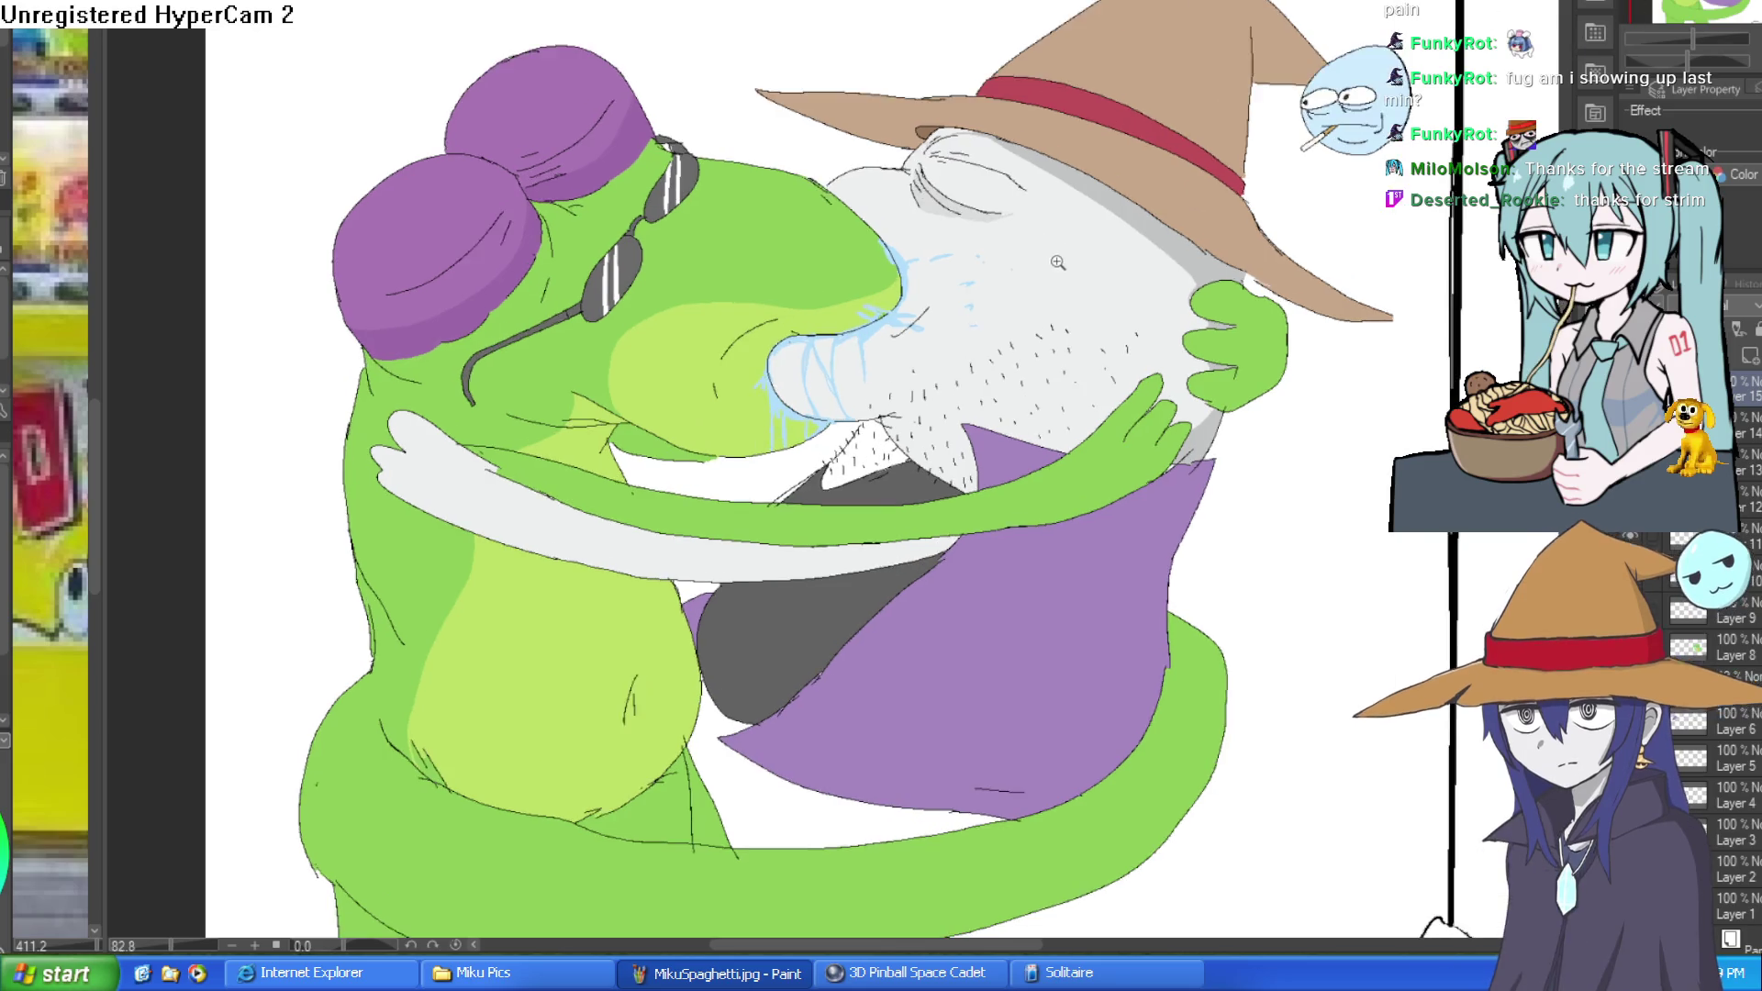
{"action": "scroll", "coordinate": [1087, 360], "scroll_direction": "down", "scroll_amount": 2}
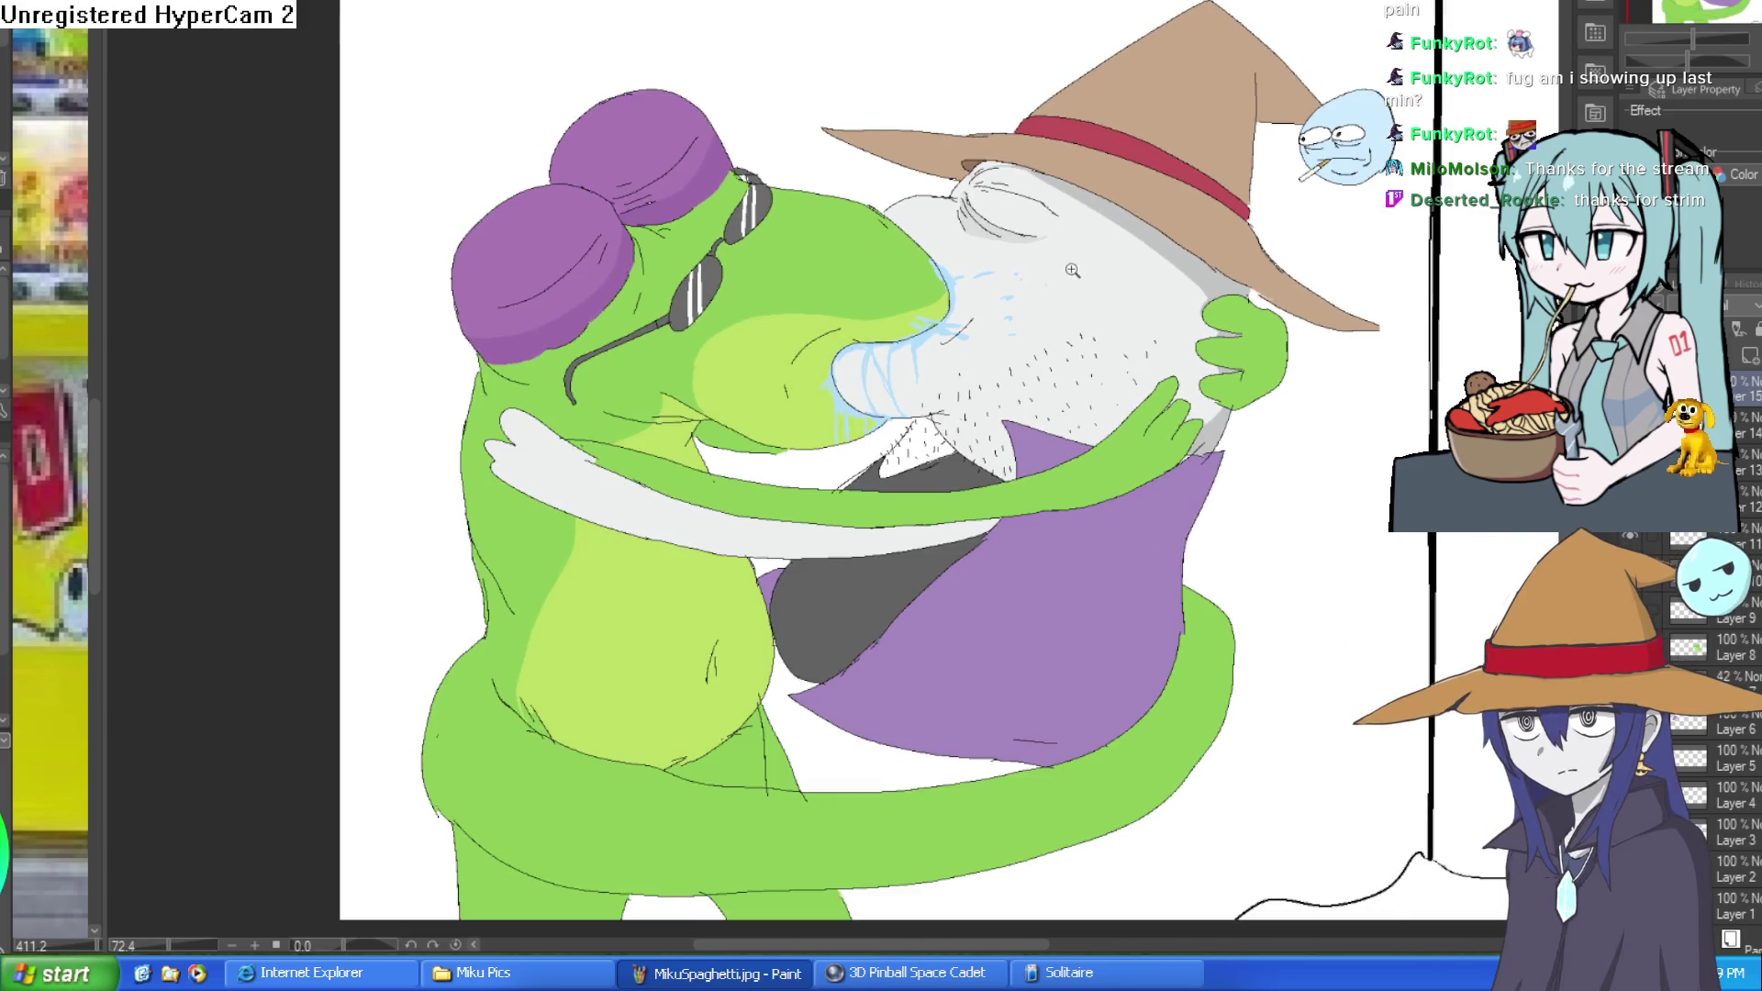